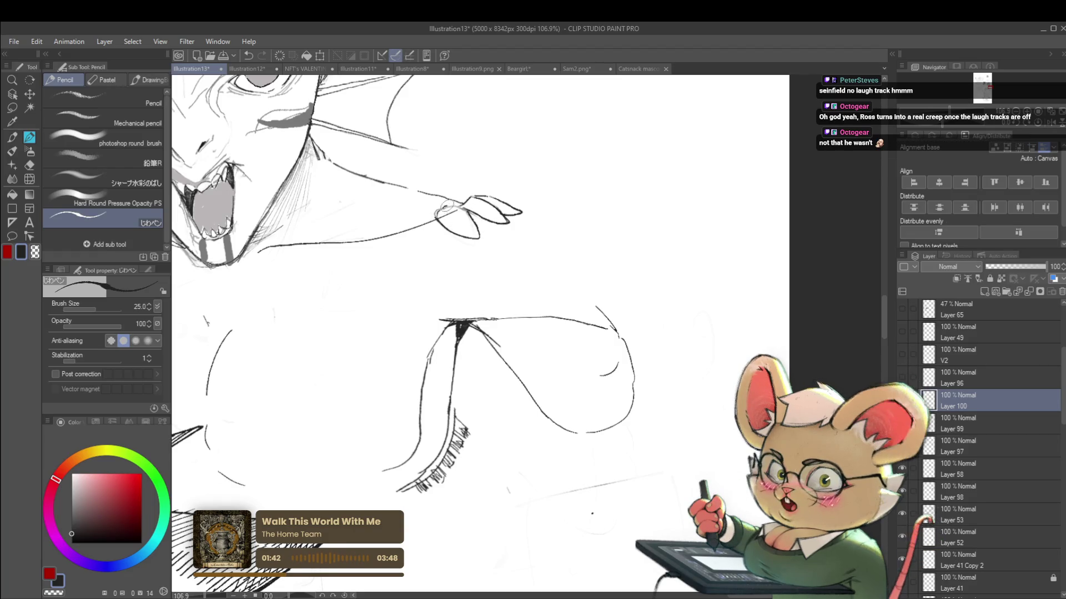
Add a small pencil stroke to the siren's hand, then undo it.
{"action": "scroll", "coordinate": [472, 219], "scroll_direction": "down", "scroll_amount": 5}
{"action": "scroll", "coordinate": [486, 229], "scroll_direction": "up", "scroll_amount": 4}
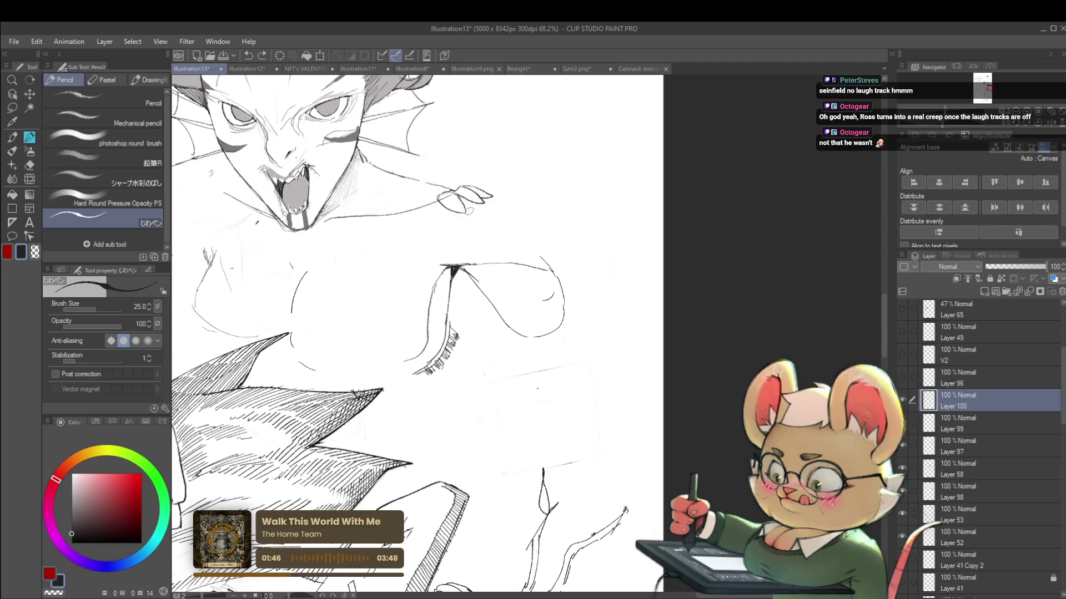
{"action": "mouse_move", "coordinate": [467, 217]}
{"action": "left_mouse_down"}
{"action": "mouse_move", "coordinate": [485, 209]}
{"action": "mouse_move", "coordinate": [487, 218]}
{"action": "left_mouse_up"}
{"action": "key", "text": "ctrl+z"}
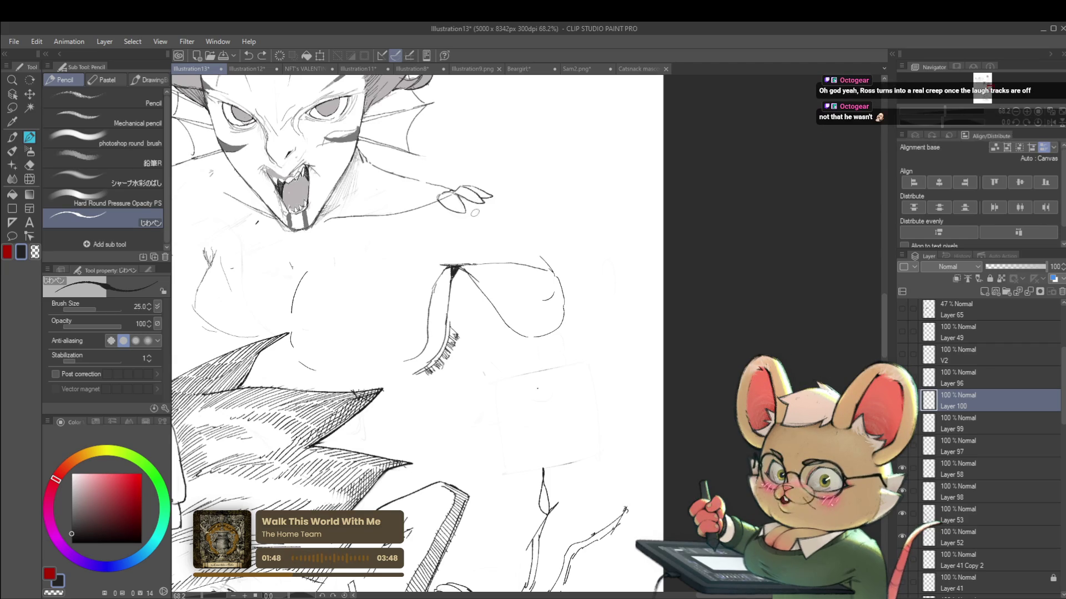
Mirror the canvas view horizontally and enlarge the pencil to size 30.
{"action": "scroll", "coordinate": [480, 206], "scroll_direction": "down", "scroll_amount": 5}
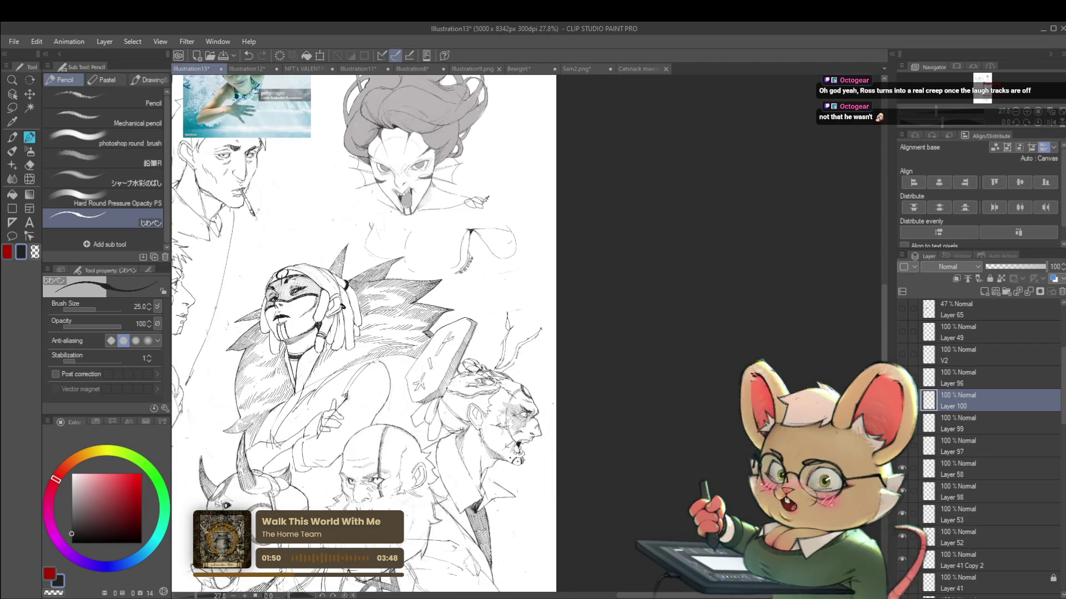
{"action": "scroll", "coordinate": [482, 210], "scroll_direction": "up", "scroll_amount": 5}
{"action": "scroll", "coordinate": [483, 189], "scroll_direction": "up", "scroll_amount": 1}
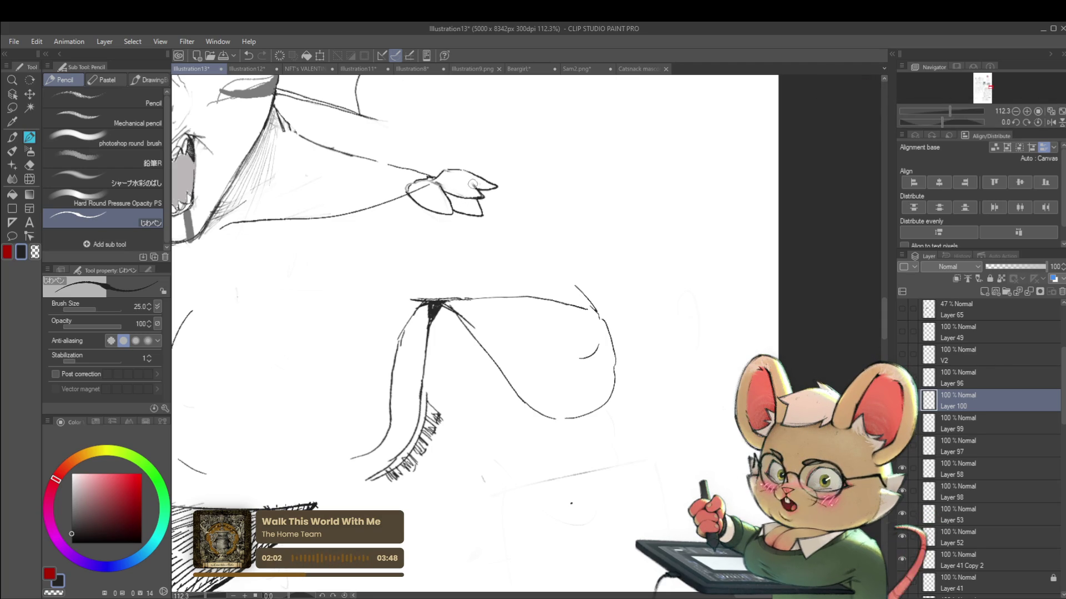
{"action": "scroll", "coordinate": [477, 185], "scroll_direction": "down", "scroll_amount": 5}
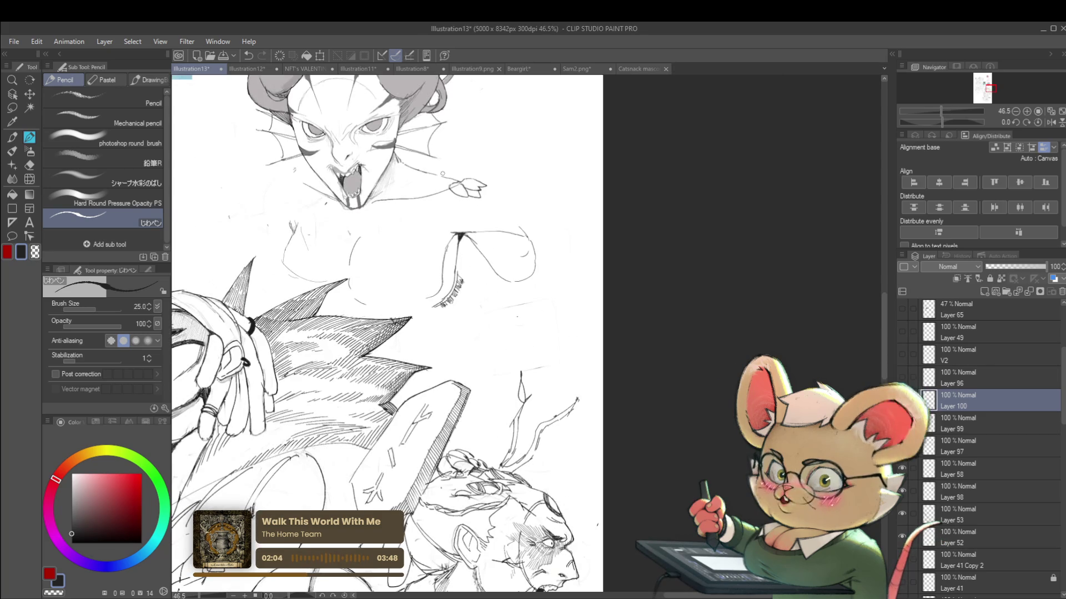
{"action": "left_click", "coordinate": [1047, 122]}
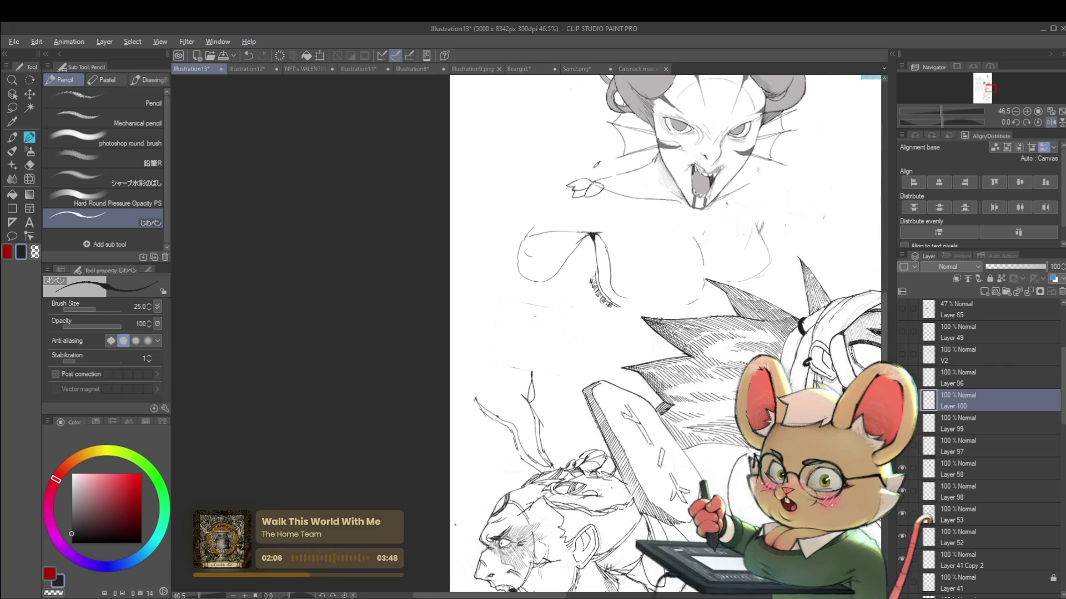
{"action": "scroll", "coordinate": [599, 179], "scroll_direction": "up", "scroll_amount": 5}
{"action": "key", "text": "bracketright"}
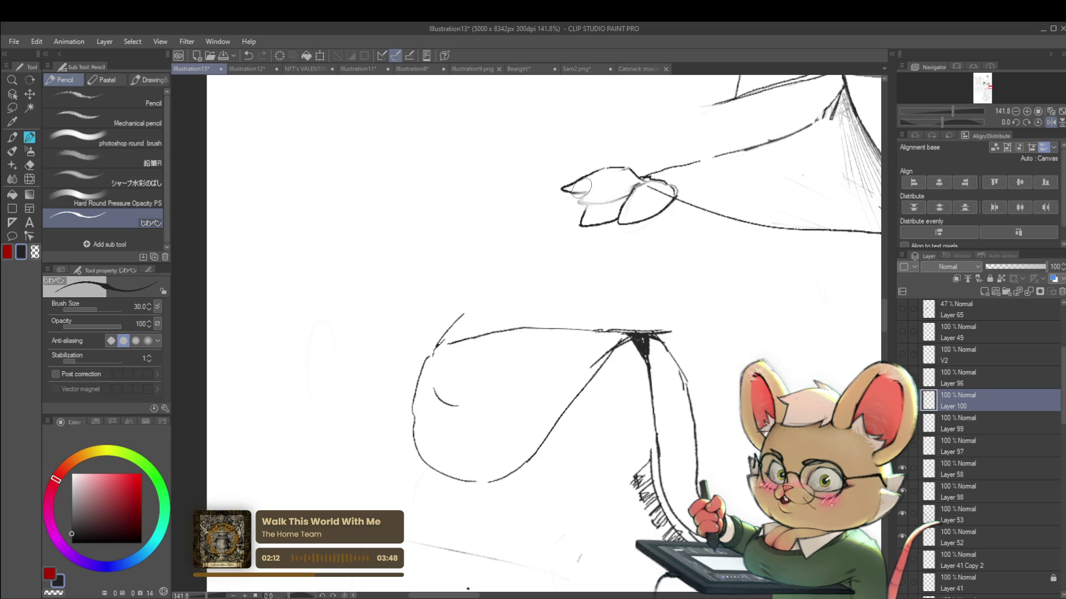
Extend the finger lines on the siren's reaching hand.
{"action": "left_click_drag", "start_coordinate": [583, 201], "coordinate": [626, 195]}
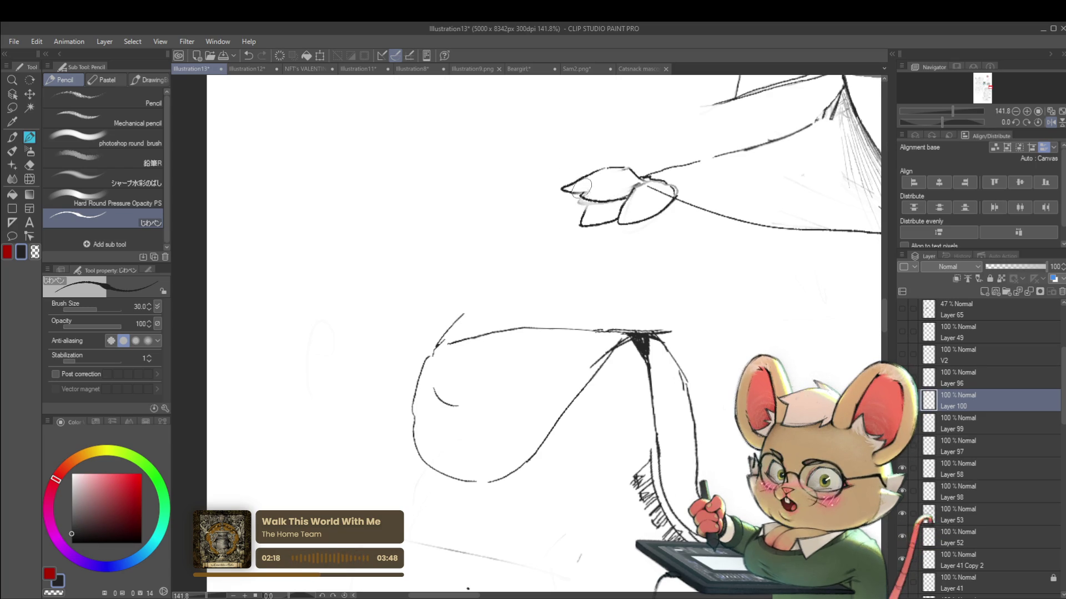
{"action": "scroll", "coordinate": [598, 96], "scroll_direction": "up", "scroll_amount": 3}
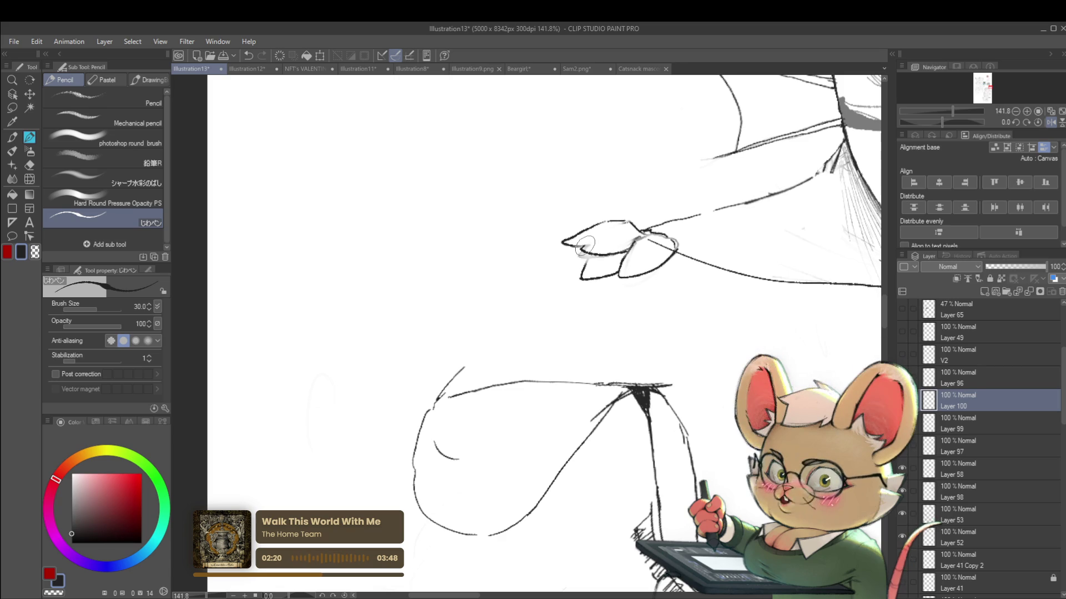
{"action": "left_click_drag", "start_coordinate": [602, 252], "coordinate": [609, 268]}
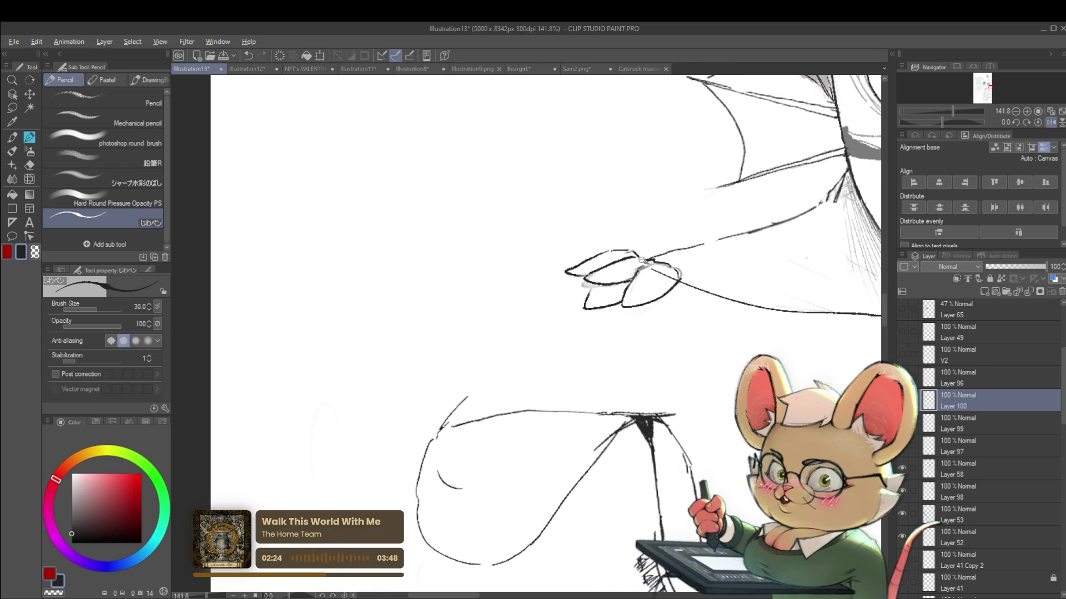
{"action": "scroll", "coordinate": [641, 260], "scroll_direction": "down", "scroll_amount": 5}
{"action": "scroll", "coordinate": [626, 283], "scroll_direction": "up", "scroll_amount": 4}
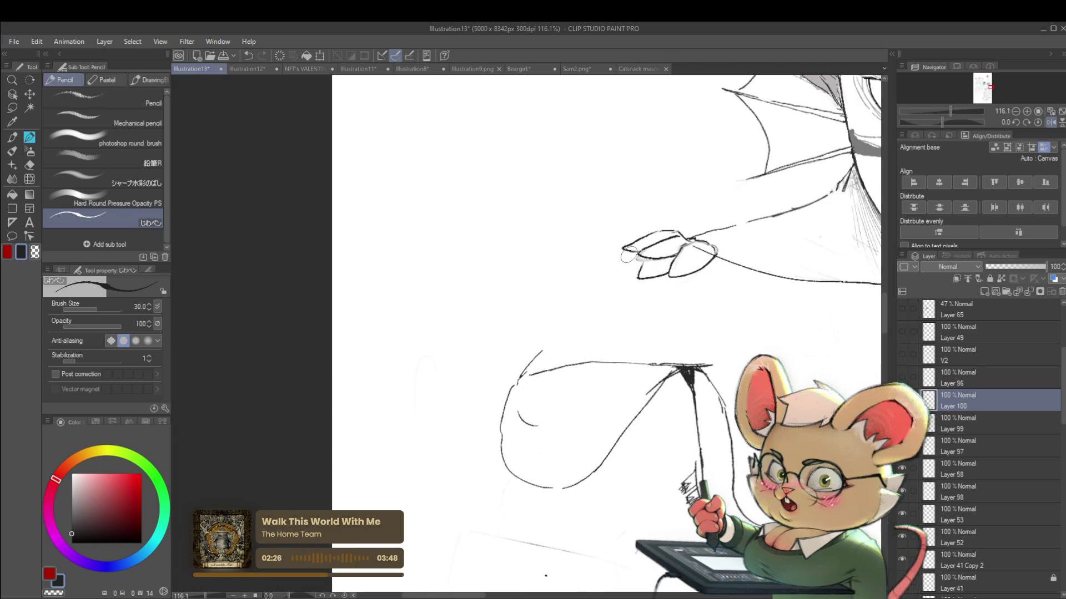
Undo the last small stroke and flip the view back to normal orientation.
{"action": "key", "text": "ctrl+z"}
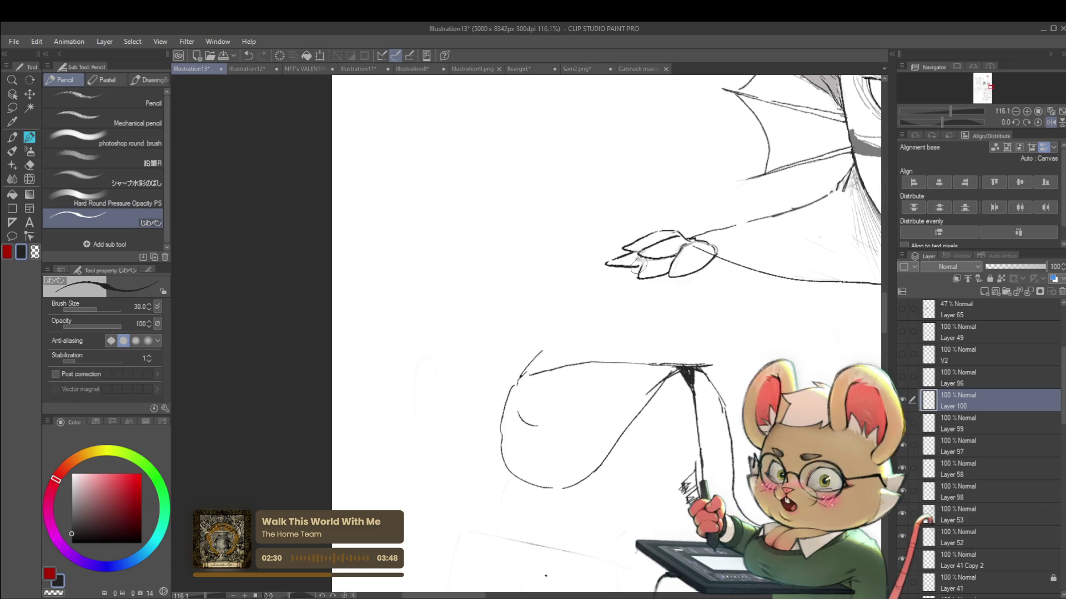
{"action": "scroll", "coordinate": [653, 269], "scroll_direction": "down", "scroll_amount": 3}
{"action": "scroll", "coordinate": [772, 288], "scroll_direction": "down", "scroll_amount": 2}
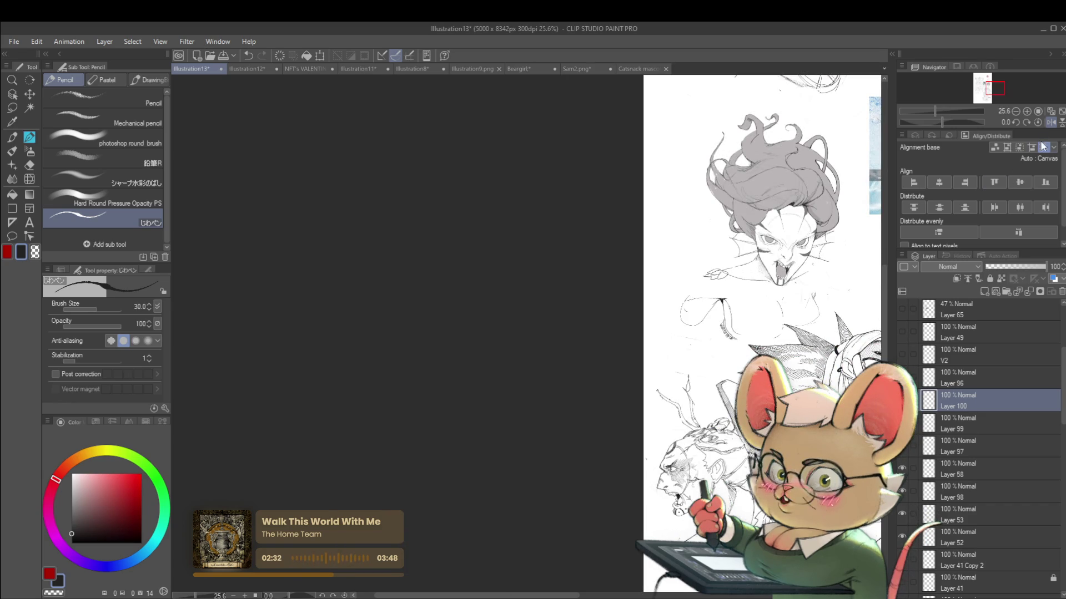
{"action": "left_click", "coordinate": [1050, 122]}
Try a short stroke near the hand and undo the stray marks.
{"action": "scroll", "coordinate": [406, 309], "scroll_direction": "up", "scroll_amount": 3}
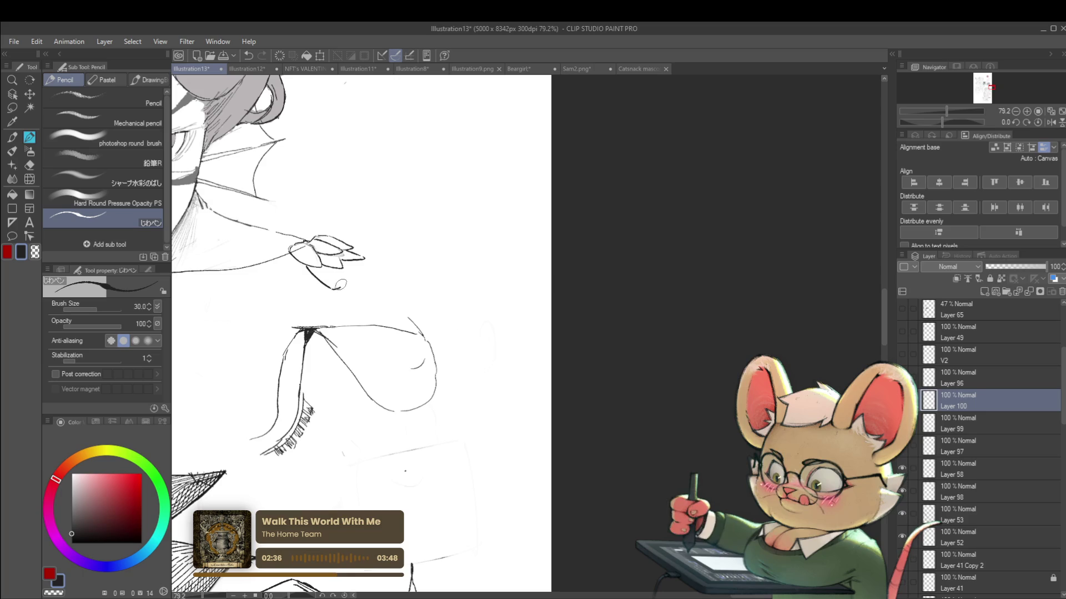
{"action": "key", "text": "ctrl+z"}
{"action": "left_click_drag", "start_coordinate": [336, 285], "coordinate": [328, 261]}
{"action": "scroll", "coordinate": [336, 272], "scroll_direction": "down", "scroll_amount": 4}
{"action": "scroll", "coordinate": [344, 277], "scroll_direction": "up", "scroll_amount": 2}
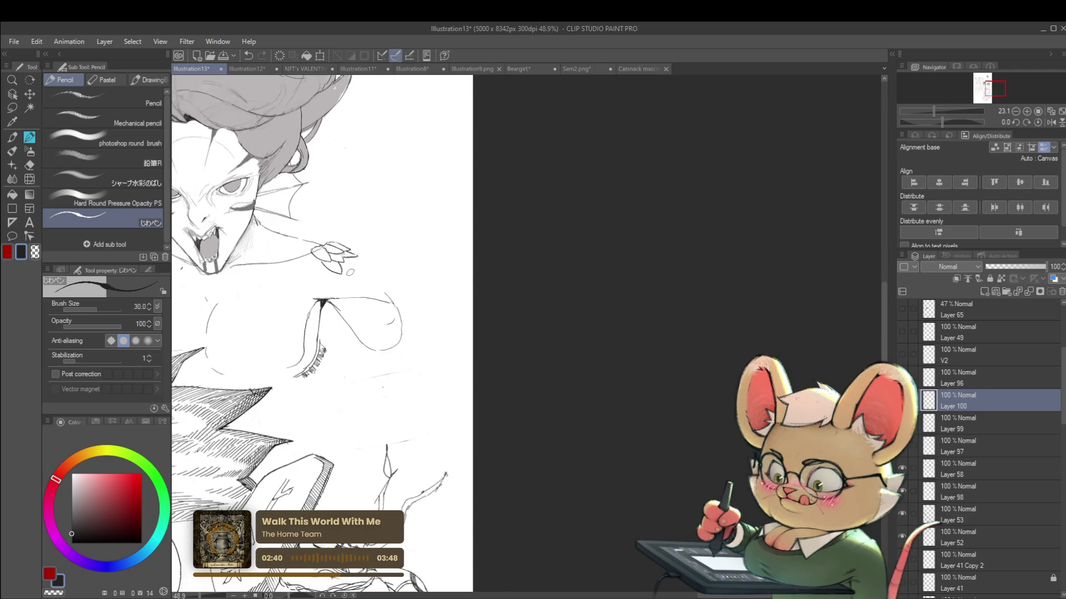
{"action": "key", "text": "ctrl+z"}
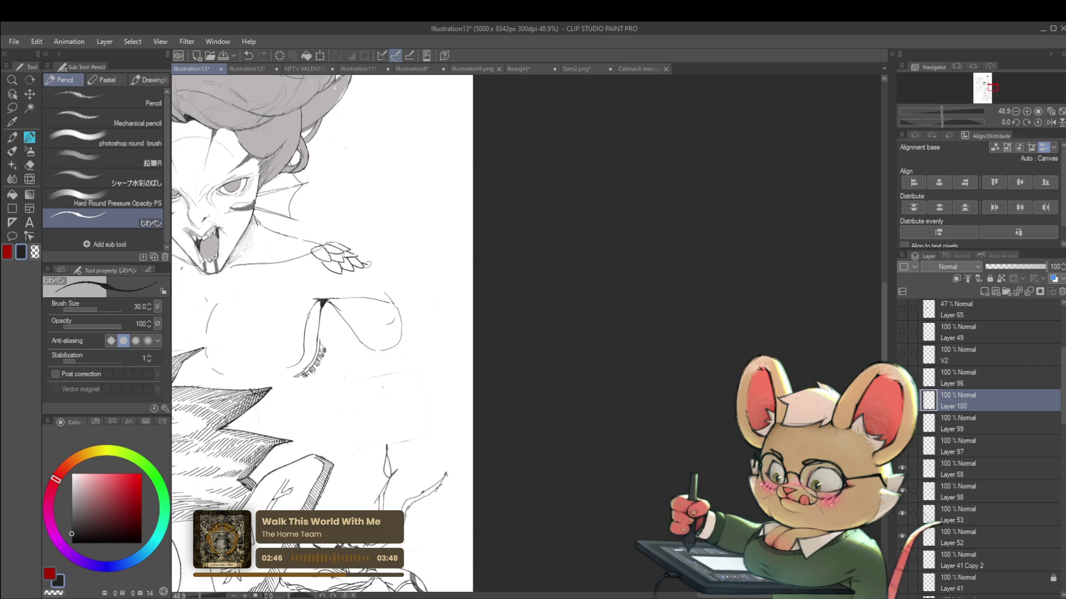
Mirror the view, extend the wrist fin's tip, and reduce the pencil to size 25.
{"action": "scroll", "coordinate": [358, 256], "scroll_direction": "down", "scroll_amount": 3}
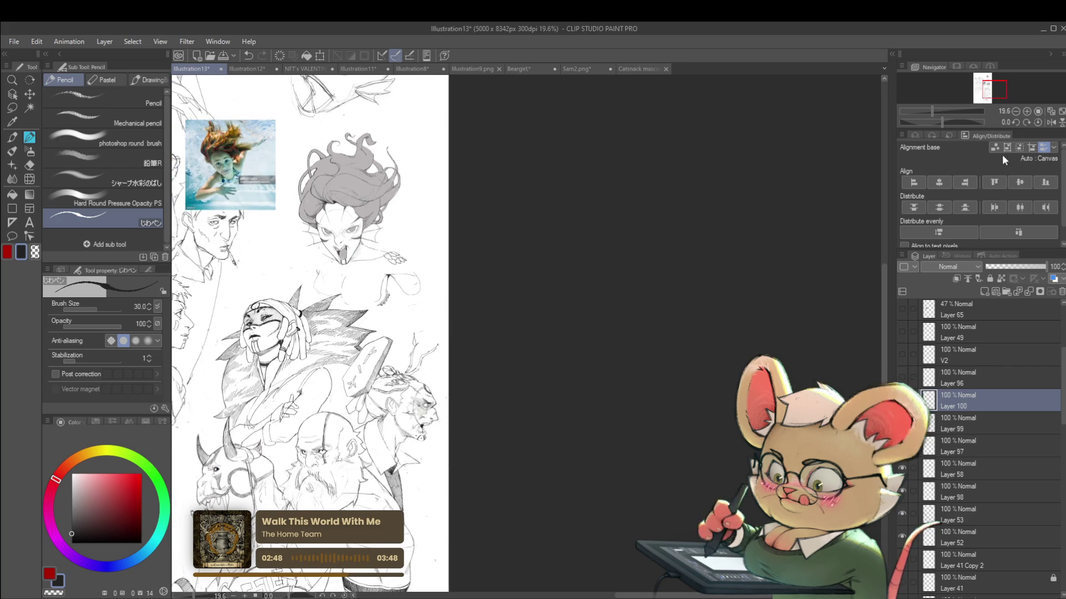
{"action": "left_click", "coordinate": [1050, 123]}
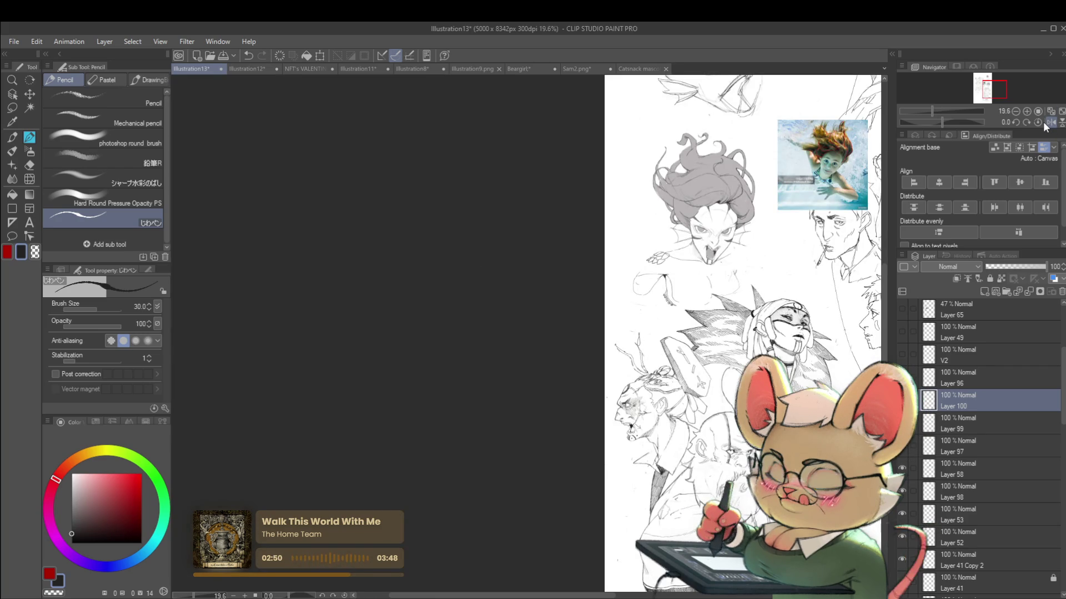
{"action": "scroll", "coordinate": [657, 264], "scroll_direction": "up", "scroll_amount": 3}
{"action": "left_click_drag", "start_coordinate": [637, 262], "coordinate": [632, 270]}
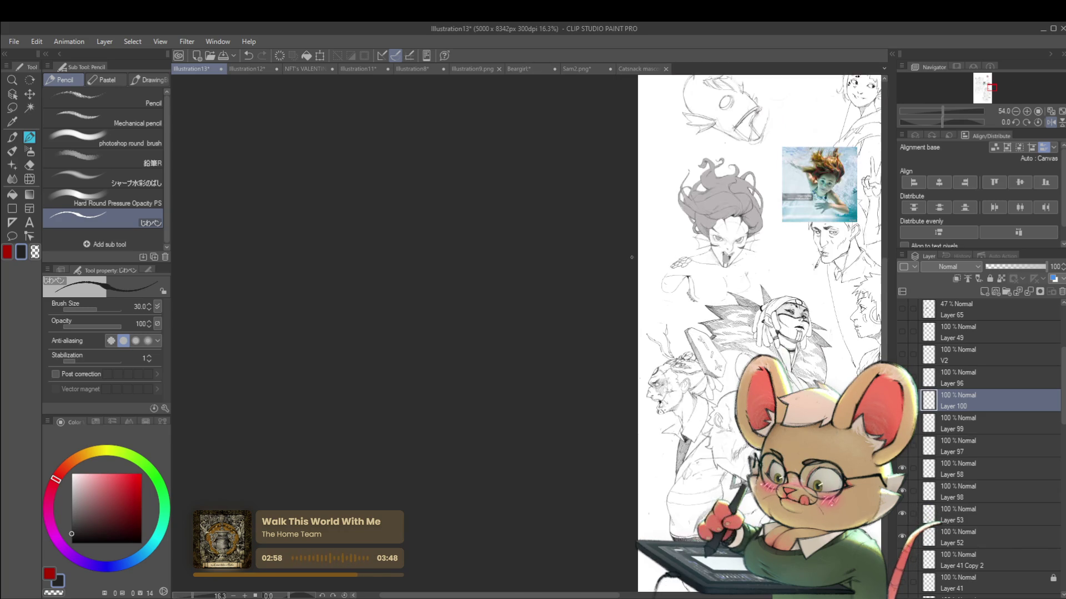
{"action": "scroll", "coordinate": [685, 265], "scroll_direction": "down", "scroll_amount": 5}
{"action": "scroll", "coordinate": [633, 255], "scroll_direction": "up", "scroll_amount": 5}
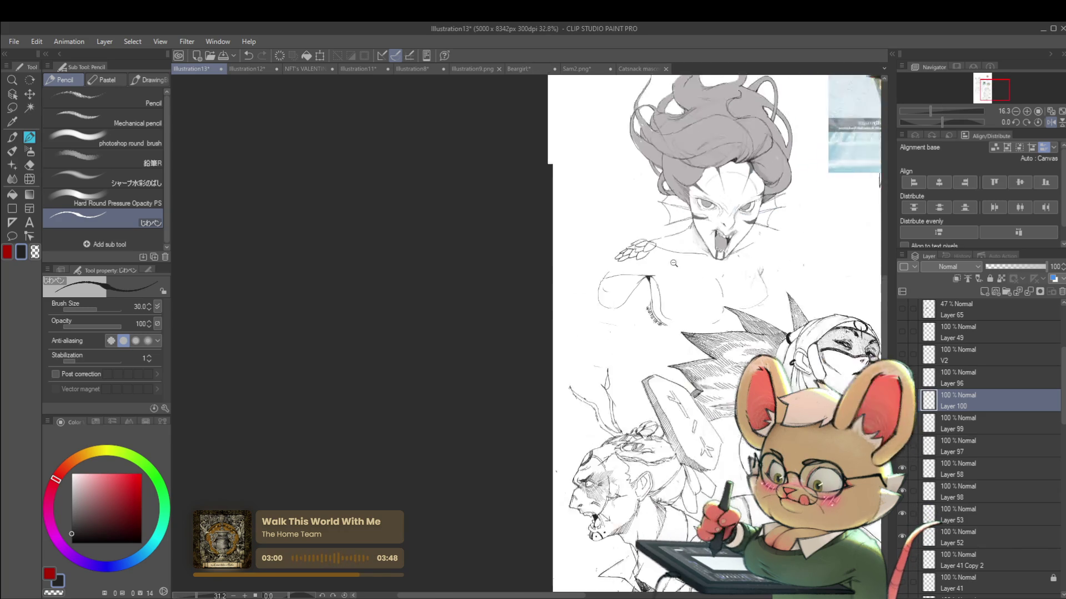
{"action": "key", "text": "bracketleft"}
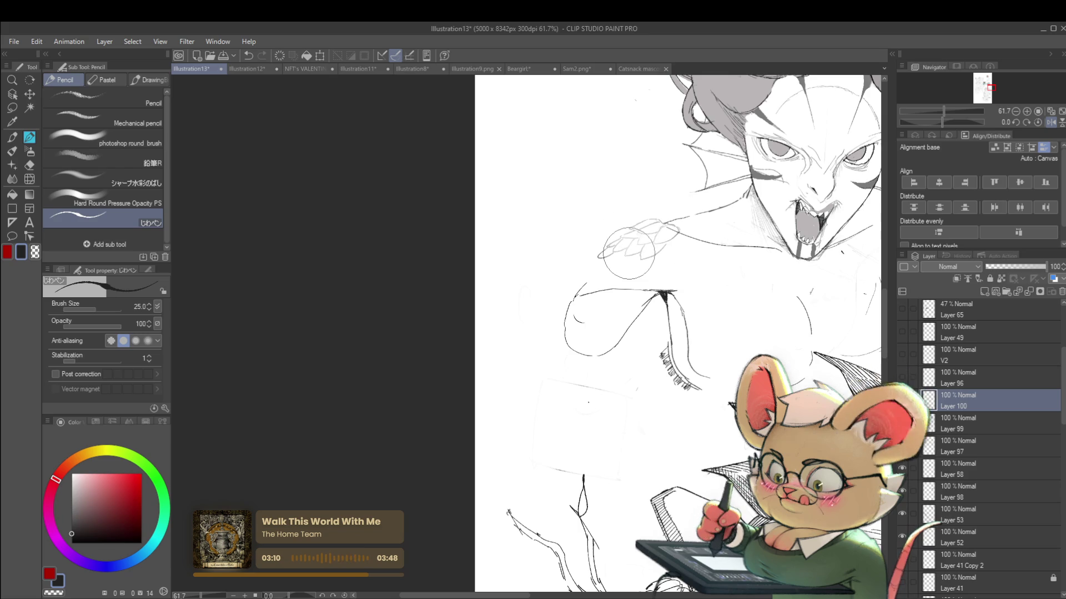
Unflip the view, thin the pencil to 20, and line the fin's underside.
{"action": "key", "text": "h"}
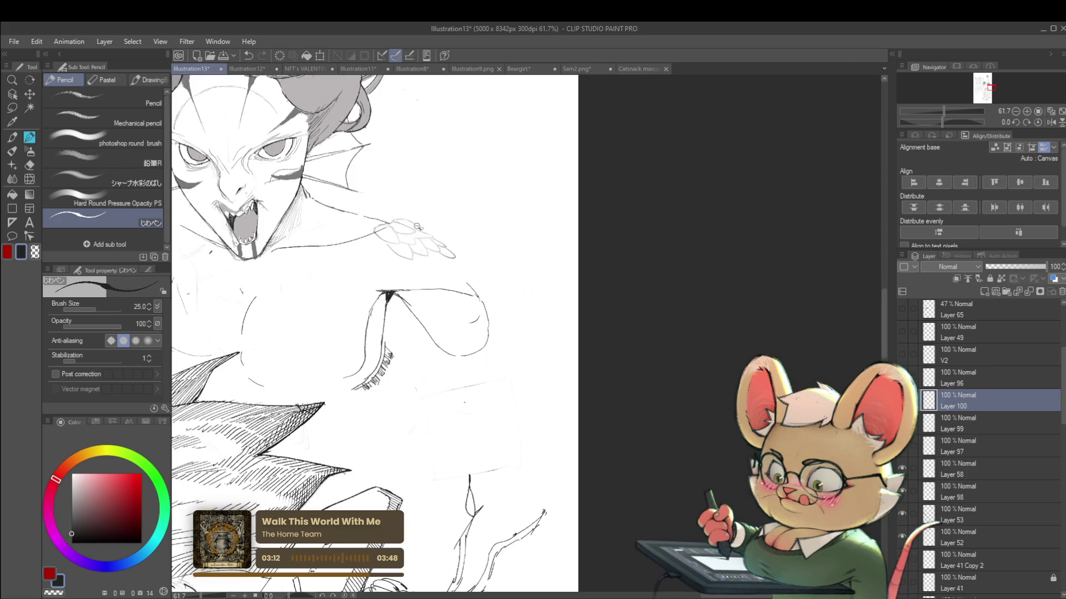
{"action": "scroll", "coordinate": [426, 223], "scroll_direction": "up", "scroll_amount": 3}
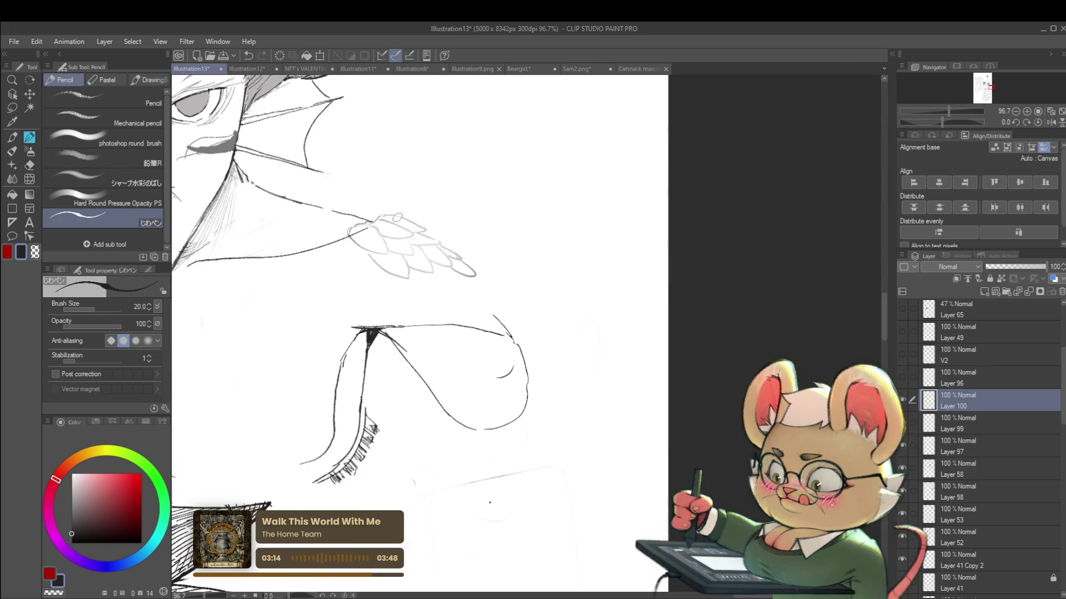
{"action": "key", "text": "bracketleft"}
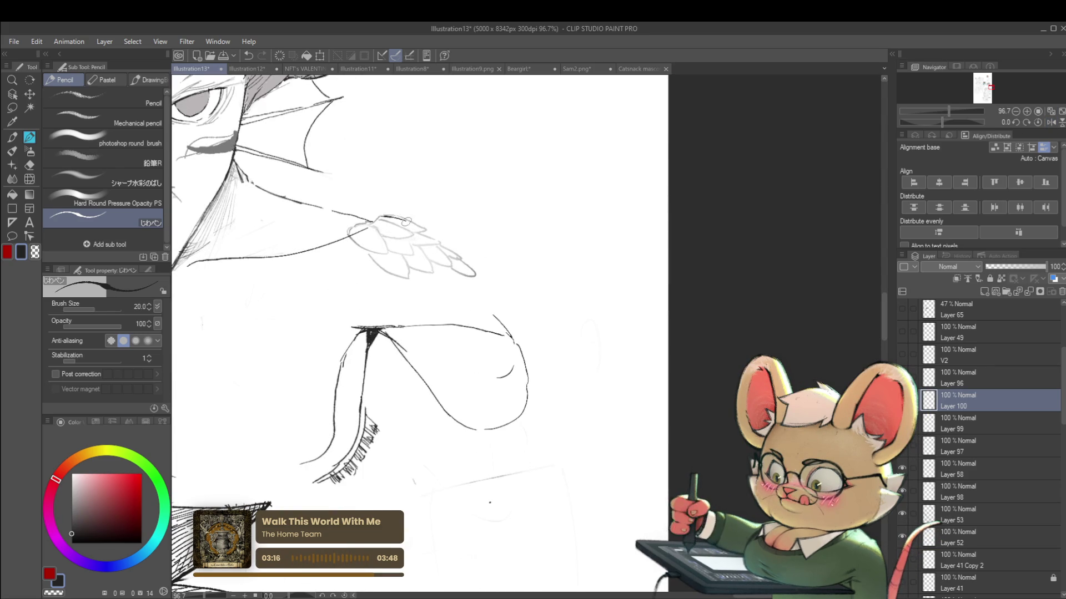
{"action": "key", "text": "ctrl+z"}
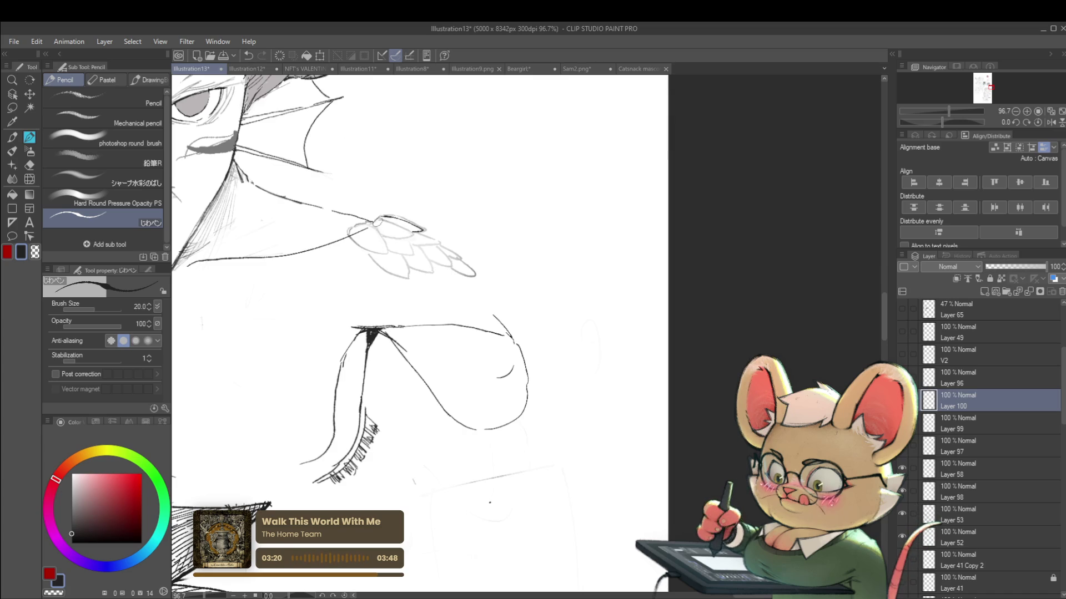
{"action": "mouse_move", "coordinate": [384, 221]}
{"action": "left_mouse_down"}
{"action": "mouse_move", "coordinate": [414, 233]}
{"action": "mouse_move", "coordinate": [393, 237]}
{"action": "left_mouse_up"}
{"action": "scroll", "coordinate": [374, 224], "scroll_direction": "down", "scroll_amount": 5}
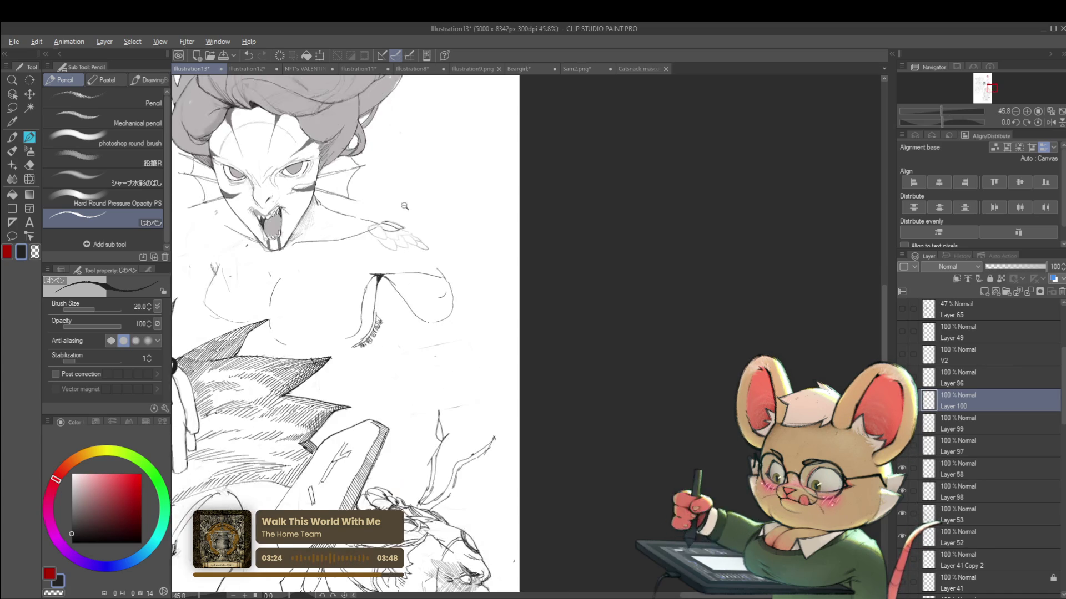
Mirror the view, zoom onto the feathered hand, and ink its upper edge, redrawing once.
{"action": "left_click", "coordinate": [1051, 123]}
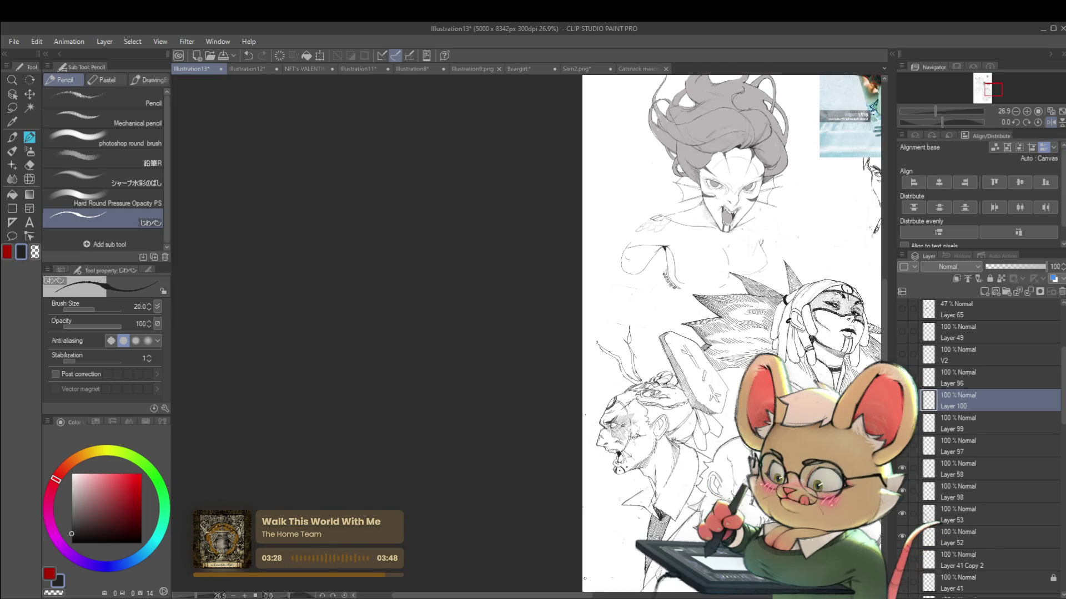
{"action": "scroll", "coordinate": [581, 418], "scroll_direction": "up", "scroll_amount": 5}
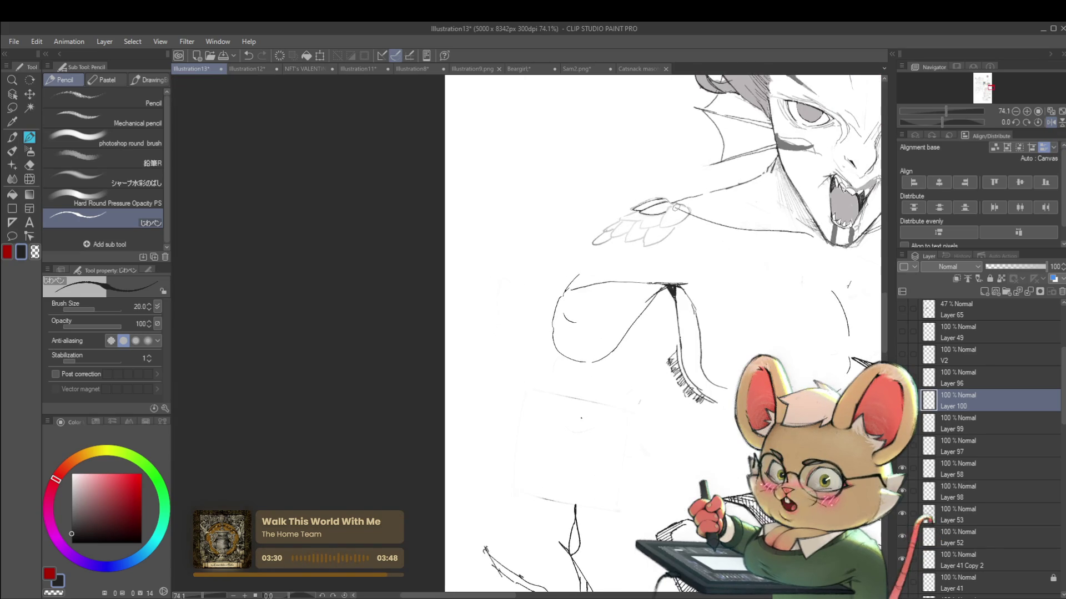
{"action": "left_click_drag", "start_coordinate": [689, 207], "coordinate": [665, 283]}
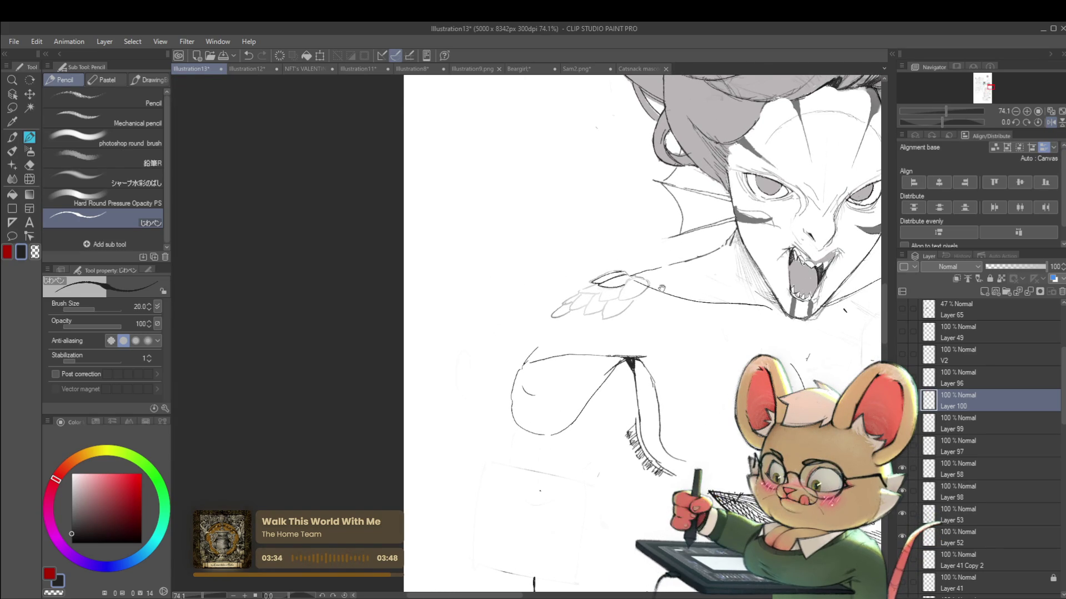
{"action": "scroll", "coordinate": [636, 268], "scroll_direction": "up", "scroll_amount": 3}
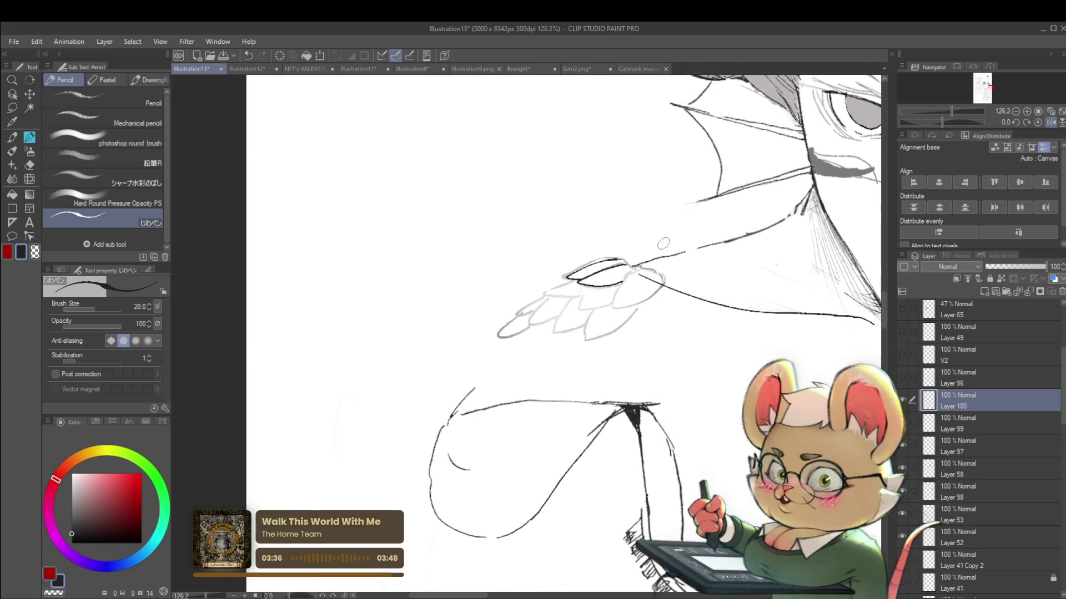
{"action": "left_click_drag", "start_coordinate": [591, 283], "coordinate": [646, 307]}
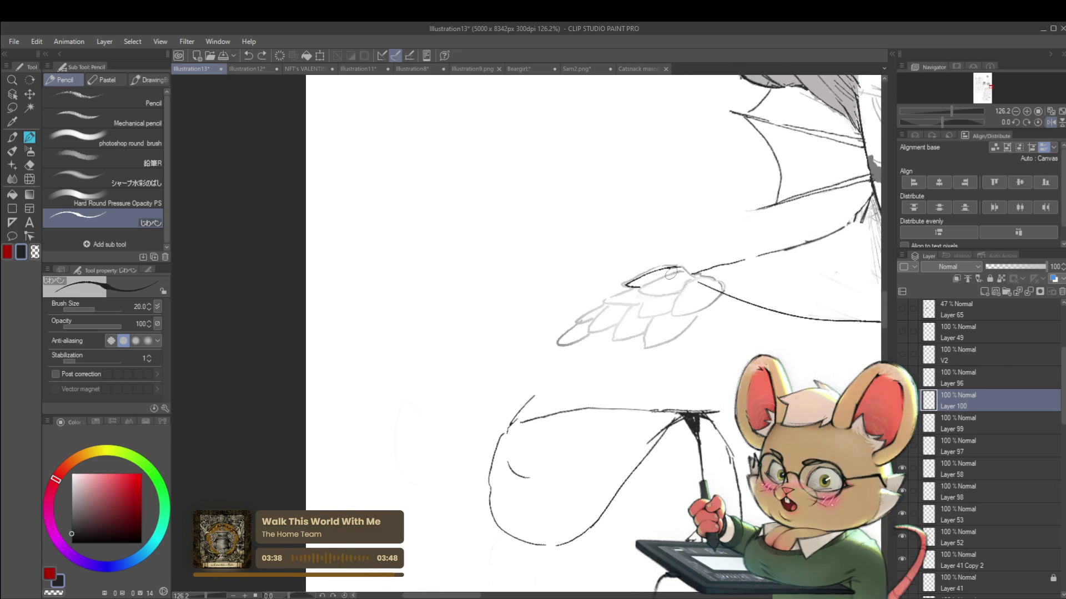
{"action": "left_click_drag", "start_coordinate": [677, 271], "coordinate": [638, 288]}
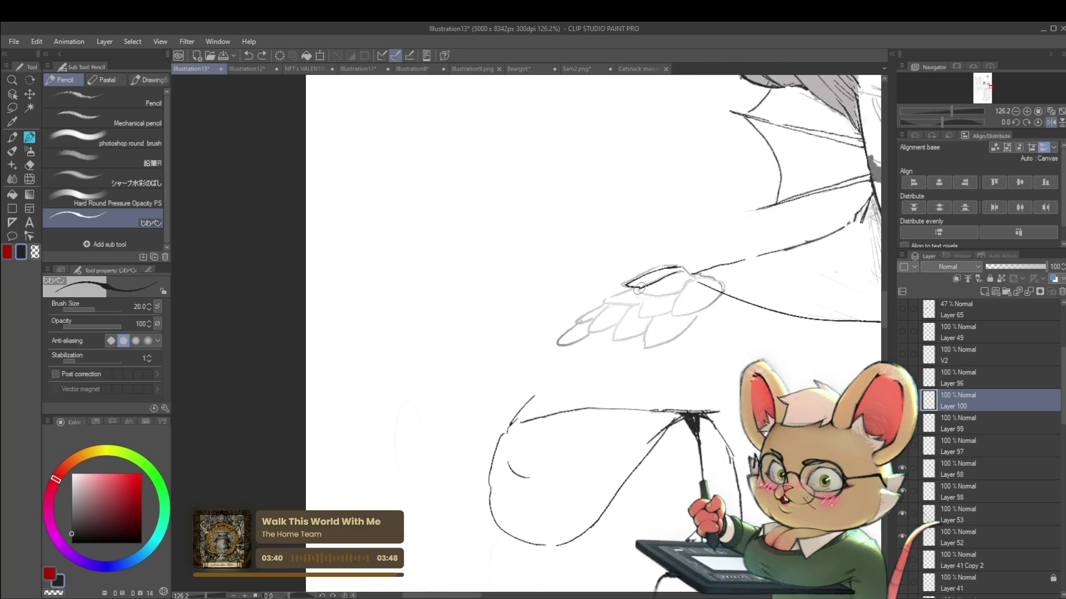
{"action": "key", "text": "ctrl+z"}
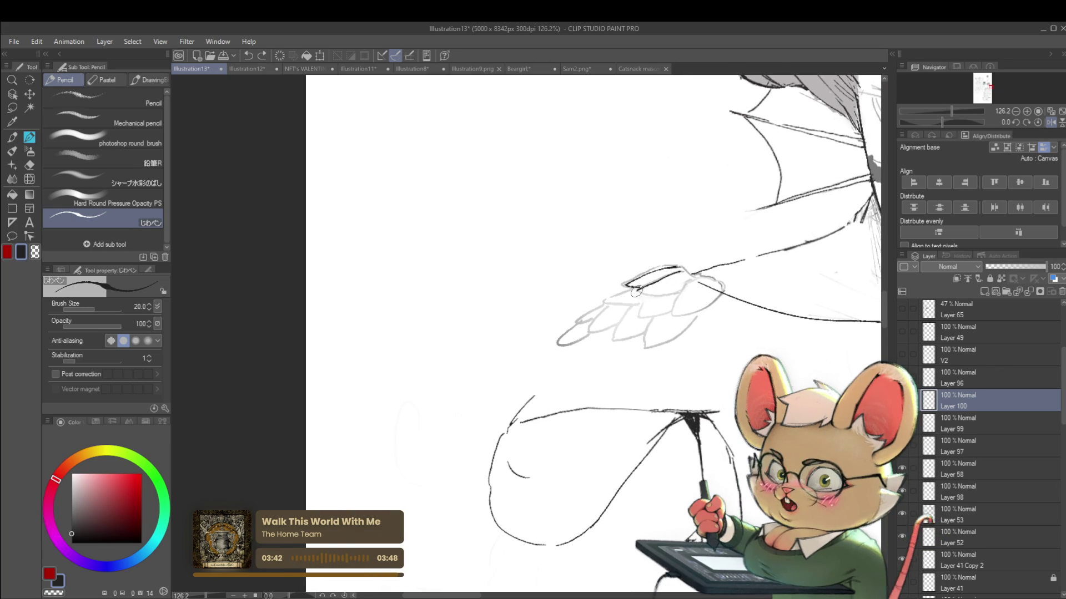
{"action": "left_click_drag", "start_coordinate": [643, 294], "coordinate": [702, 282]}
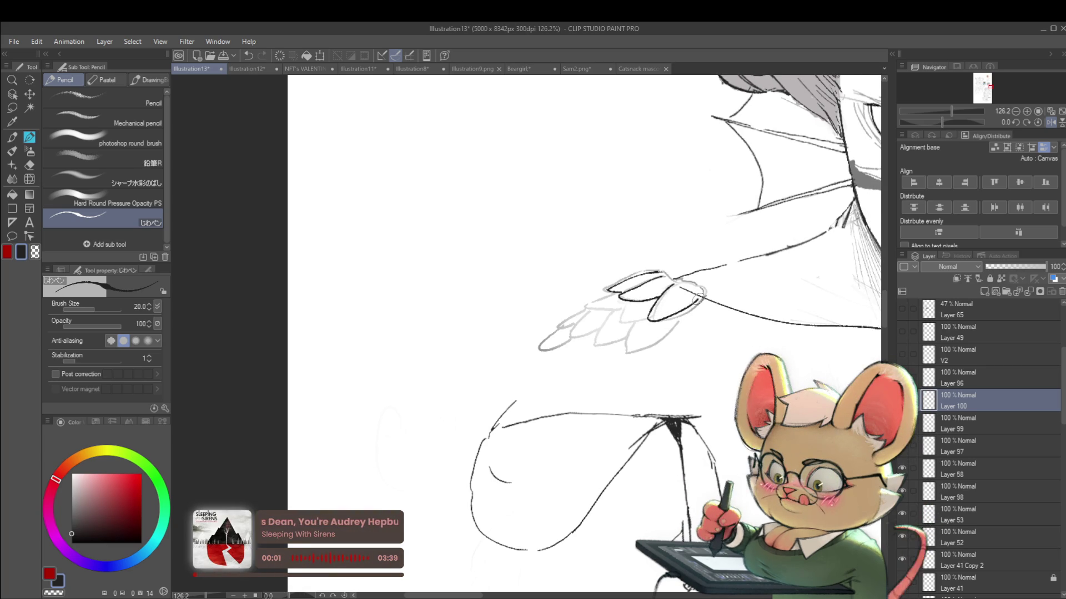
Undo a hooked stroke, resize the brush, and ink the hand's upper contour.
{"action": "key", "text": "ctrl+z"}
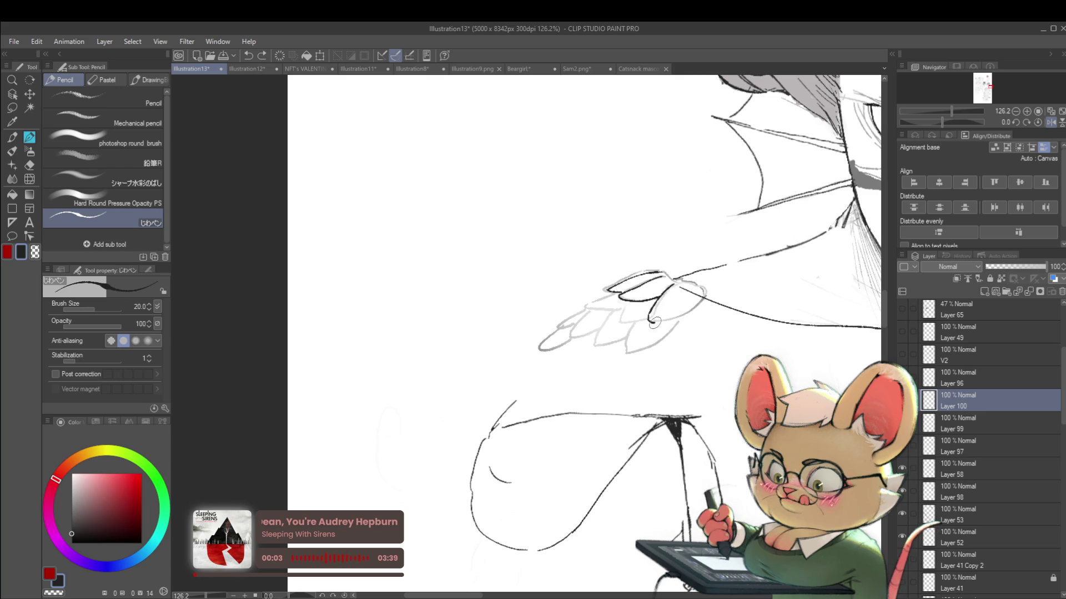
{"action": "mouse_move", "coordinate": [644, 299]}
{"action": "left_mouse_down"}
{"action": "mouse_move", "coordinate": [686, 300]}
{"action": "mouse_move", "coordinate": [660, 298]}
{"action": "left_mouse_up"}
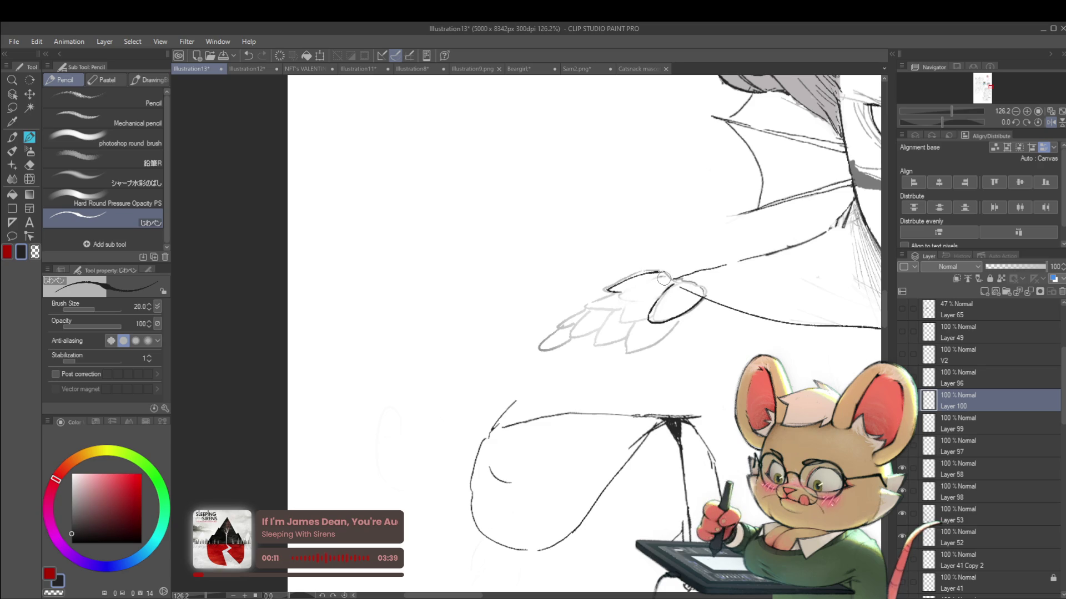
{"action": "mouse_move", "coordinate": [660, 280]}
{"action": "left_mouse_down"}
{"action": "mouse_move", "coordinate": [620, 295]}
{"action": "mouse_move", "coordinate": [652, 301]}
{"action": "left_mouse_up"}
{"action": "scroll", "coordinate": [656, 298], "scroll_direction": "down", "scroll_amount": 5}
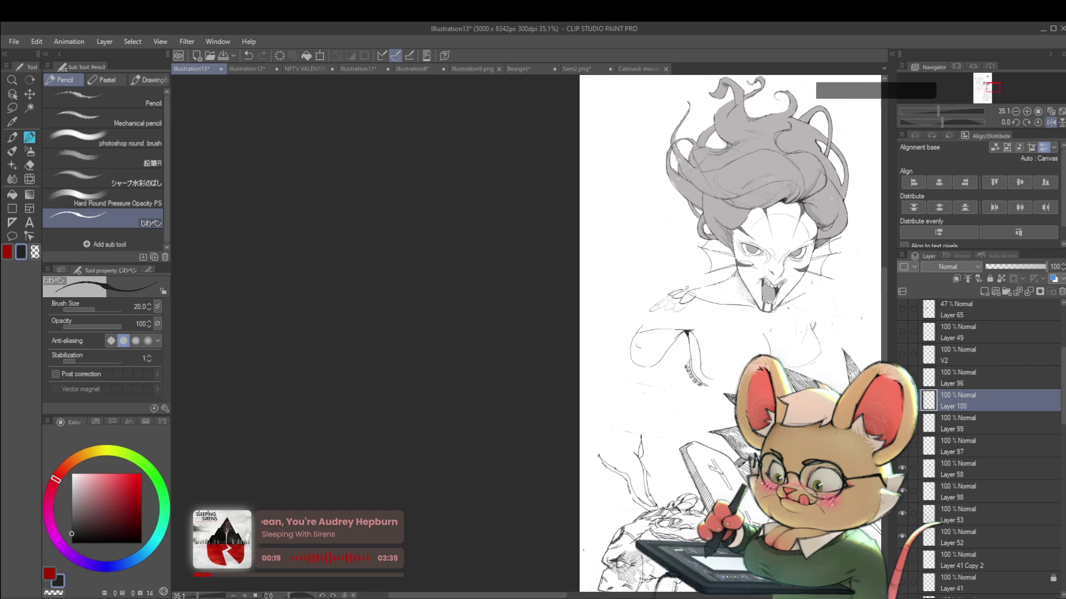
{"action": "scroll", "coordinate": [679, 298], "scroll_direction": "up", "scroll_amount": 4}
{"action": "scroll", "coordinate": [679, 298], "scroll_direction": "up", "scroll_amount": 1}
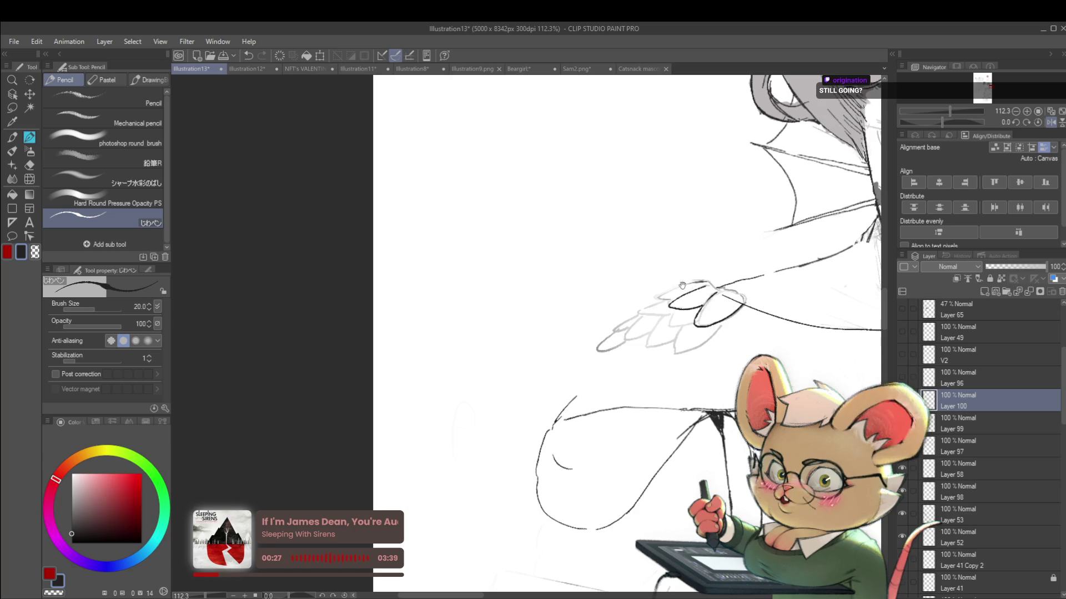
Mirror the view and extend the feather outline with a short line from its tip.
{"action": "left_click_drag", "start_coordinate": [723, 253], "coordinate": [778, 247]}
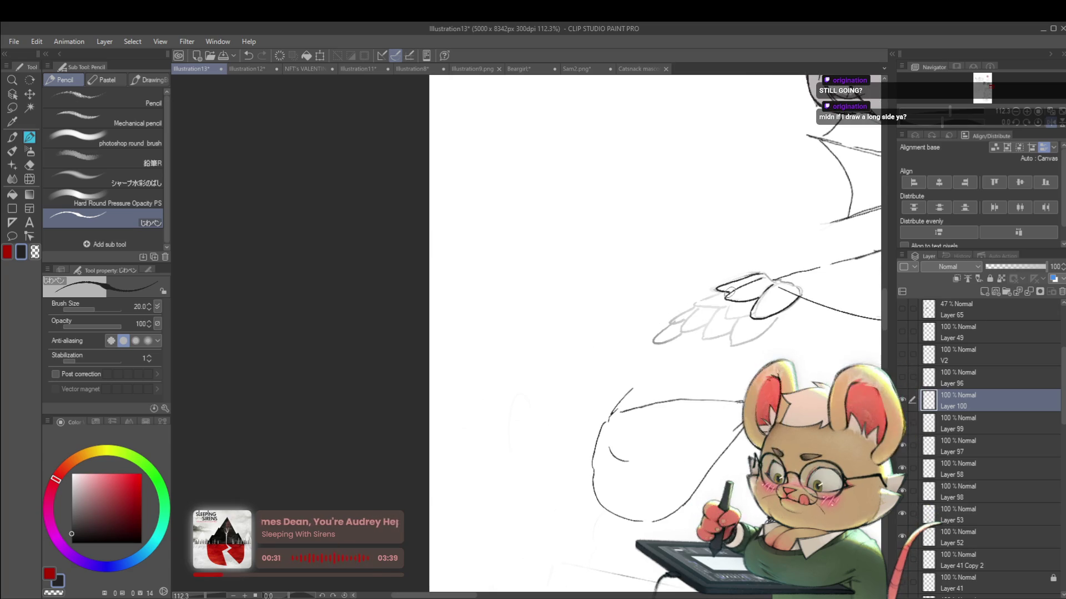
{"action": "scroll", "coordinate": [720, 289], "scroll_direction": "down", "scroll_amount": 5}
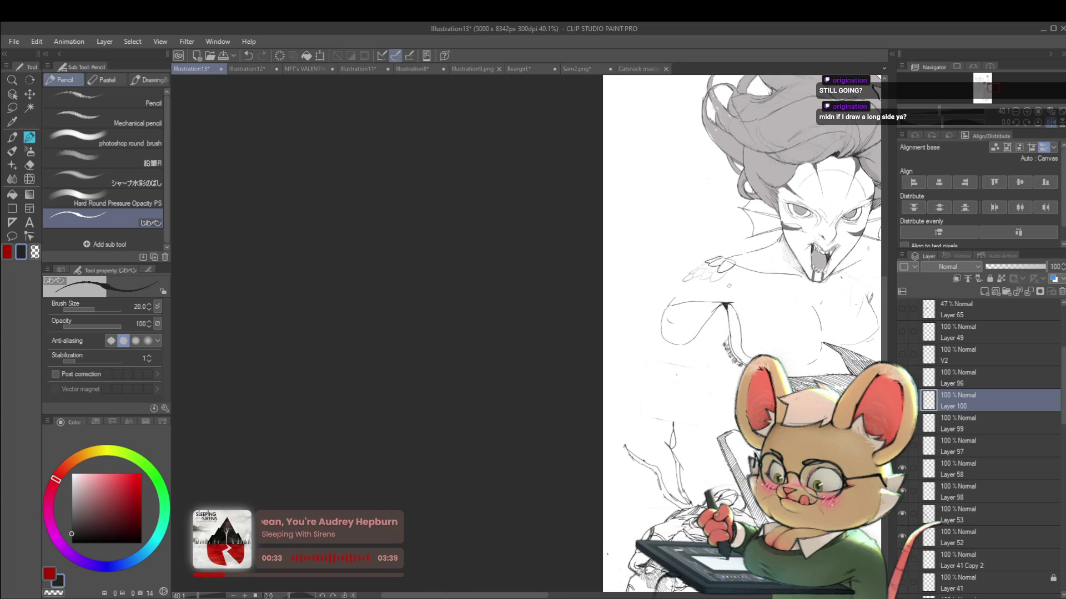
{"action": "left_click", "coordinate": [1049, 126]}
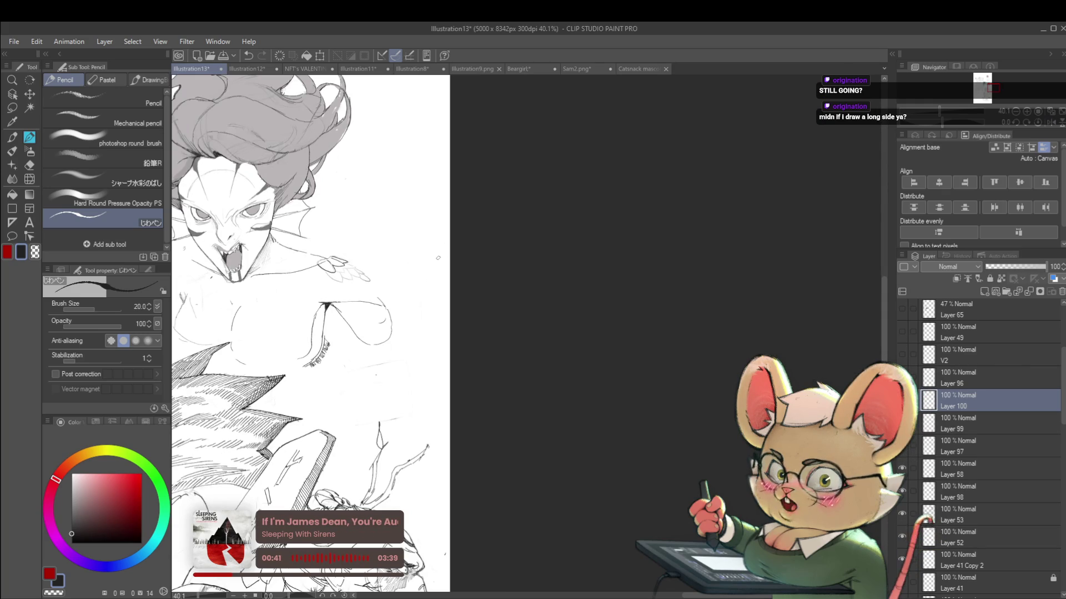
{"action": "scroll", "coordinate": [348, 266], "scroll_direction": "up", "scroll_amount": 5}
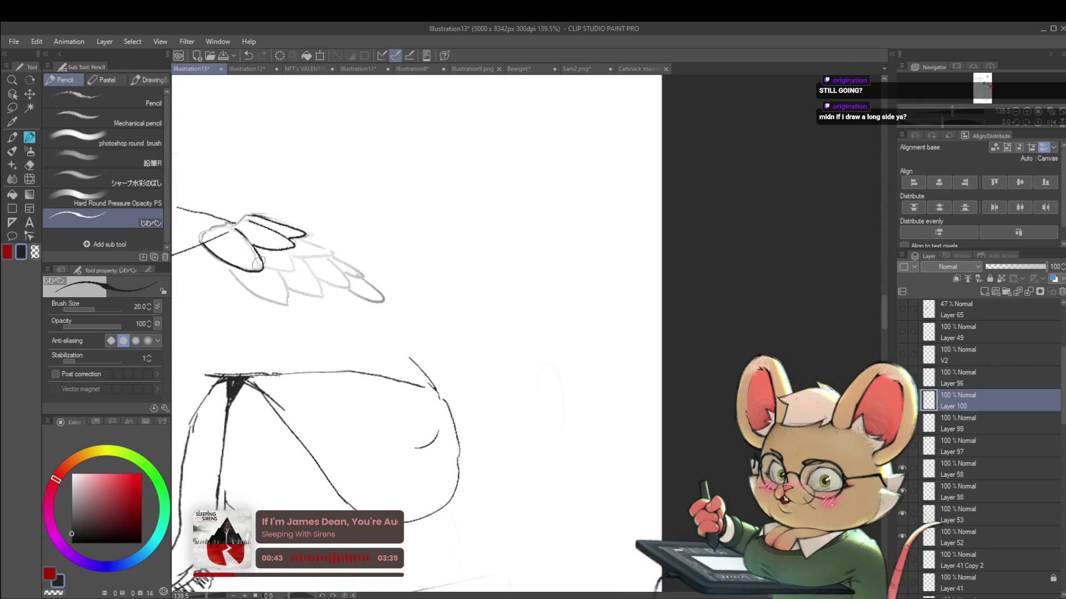
{"action": "mouse_move", "coordinate": [262, 268]}
{"action": "left_mouse_down"}
{"action": "mouse_move", "coordinate": [294, 272]}
{"action": "mouse_move", "coordinate": [289, 256]}
{"action": "left_mouse_up"}
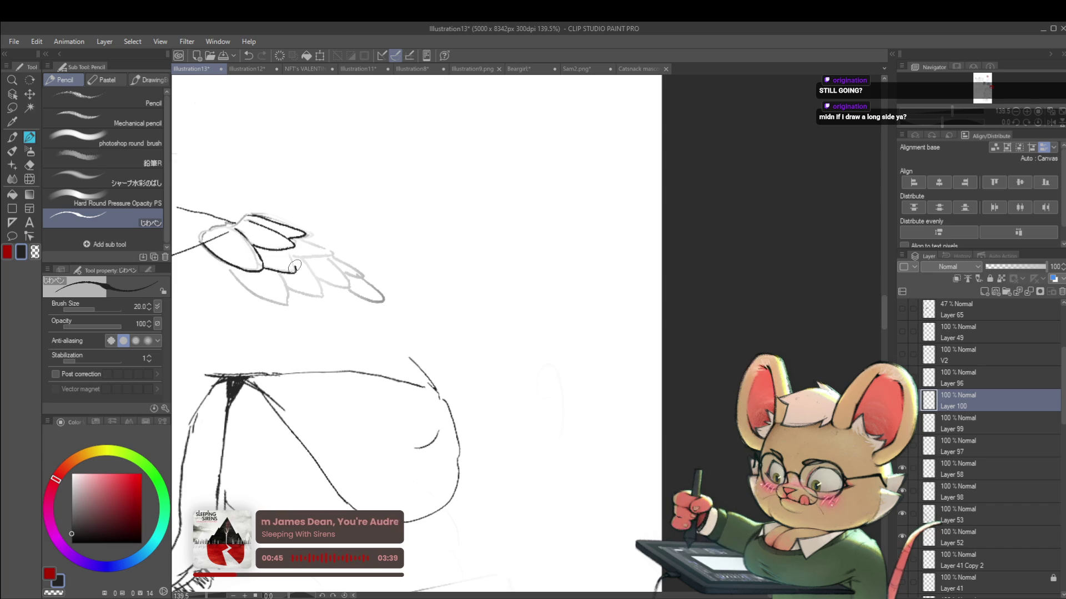
{"action": "scroll", "coordinate": [272, 244], "scroll_direction": "down", "scroll_amount": 4}
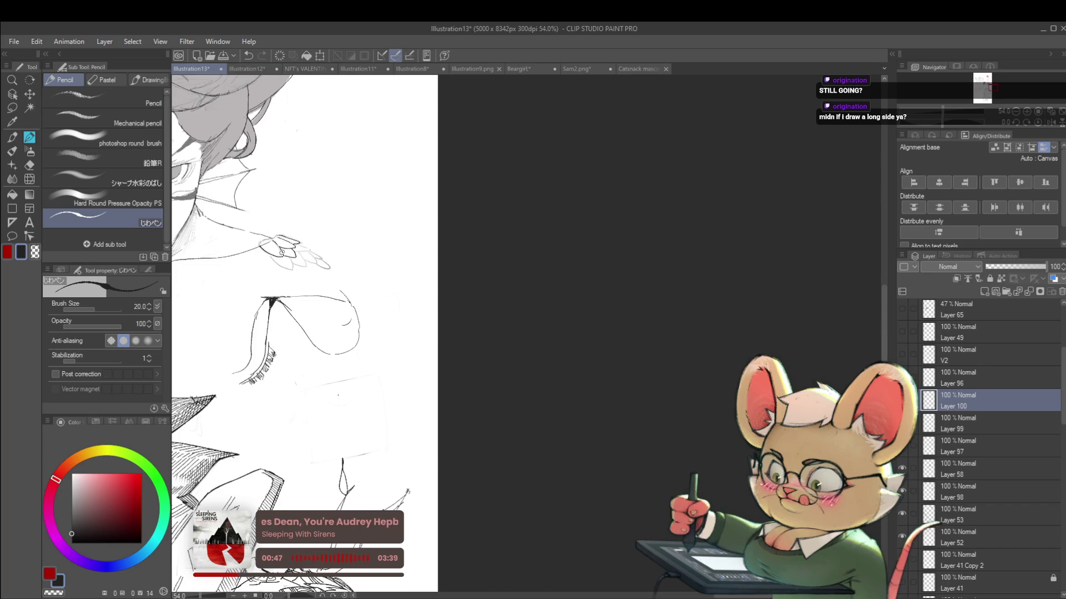
{"action": "mouse_move", "coordinate": [388, 333]}
{"action": "left_mouse_down"}
{"action": "mouse_move", "coordinate": [866, 346]}
{"action": "mouse_move", "coordinate": [837, 348]}
{"action": "left_mouse_up"}
{"action": "scroll", "coordinate": [755, 266], "scroll_direction": "up", "scroll_amount": 3}
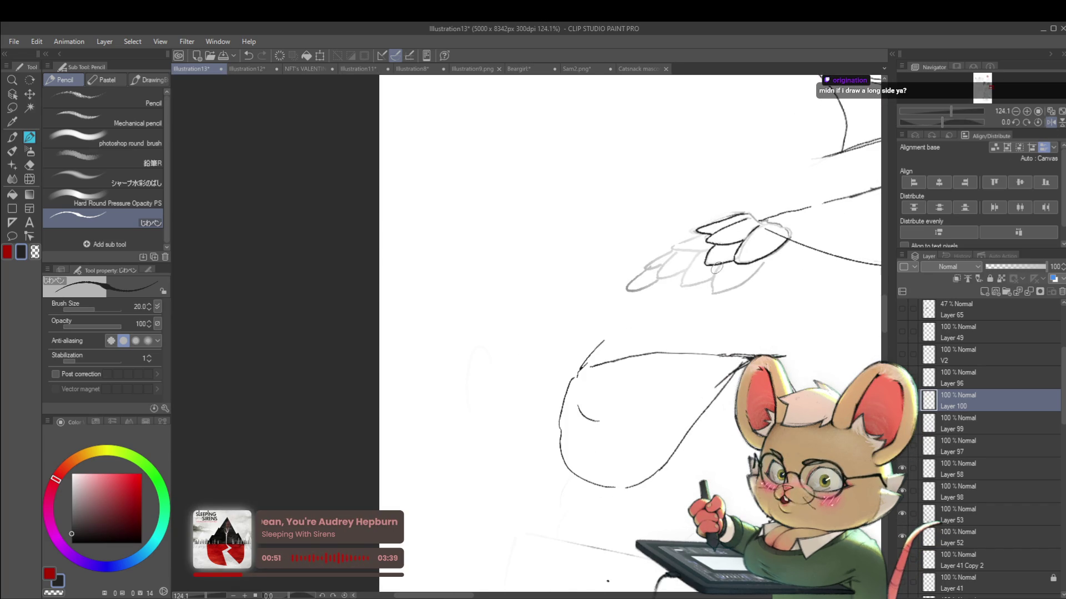
{"action": "mouse_move", "coordinate": [715, 267]}
{"action": "left_mouse_down"}
{"action": "mouse_move", "coordinate": [711, 288]}
{"action": "mouse_move", "coordinate": [758, 262]}
{"action": "left_mouse_up"}
{"action": "scroll", "coordinate": [759, 262], "scroll_direction": "down", "scroll_amount": 3}
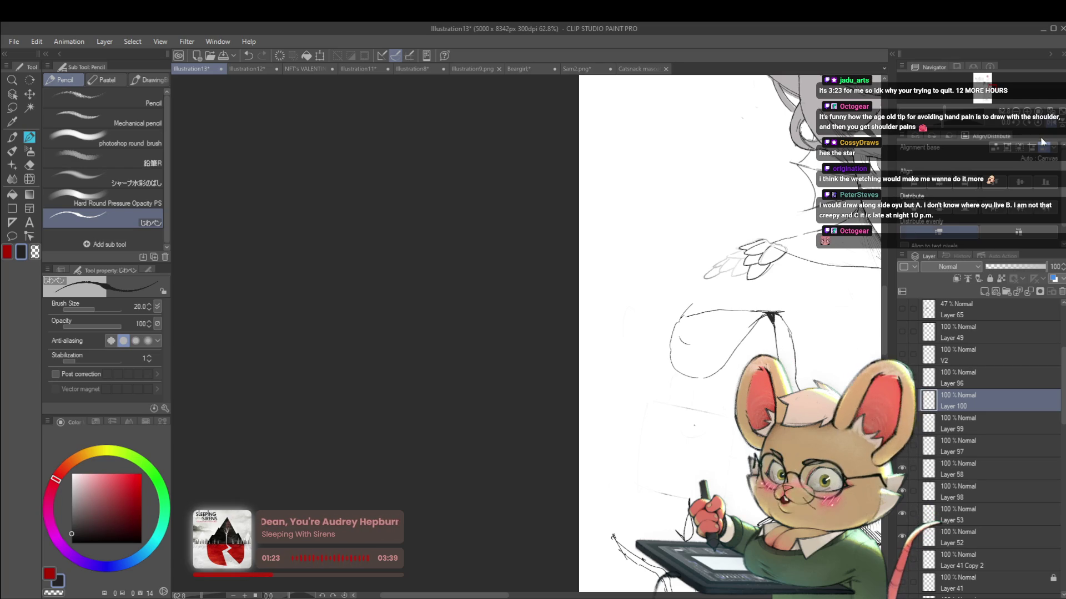
Unflip the view, undo the dark lower feather strokes, and draw a new curve beneath.
{"action": "key", "text": "h"}
{"action": "scroll", "coordinate": [618, 286], "scroll_direction": "up", "scroll_amount": 4}
{"action": "left_click_drag", "start_coordinate": [728, 286], "coordinate": [536, 286]}
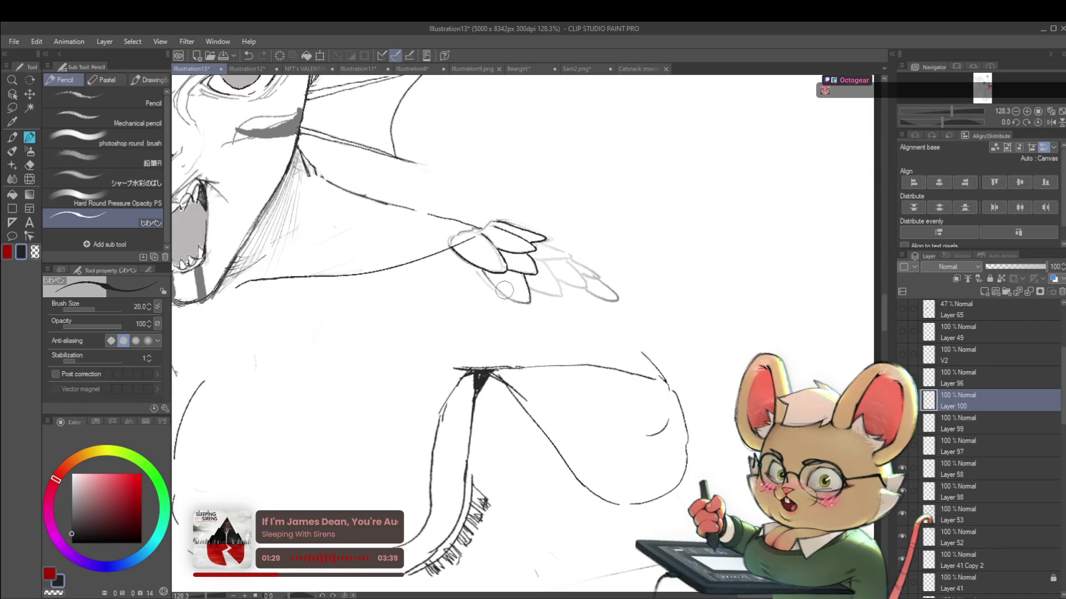
{"action": "key", "text": "ctrl+z"}
{"action": "key", "text": "ctrl+z"}
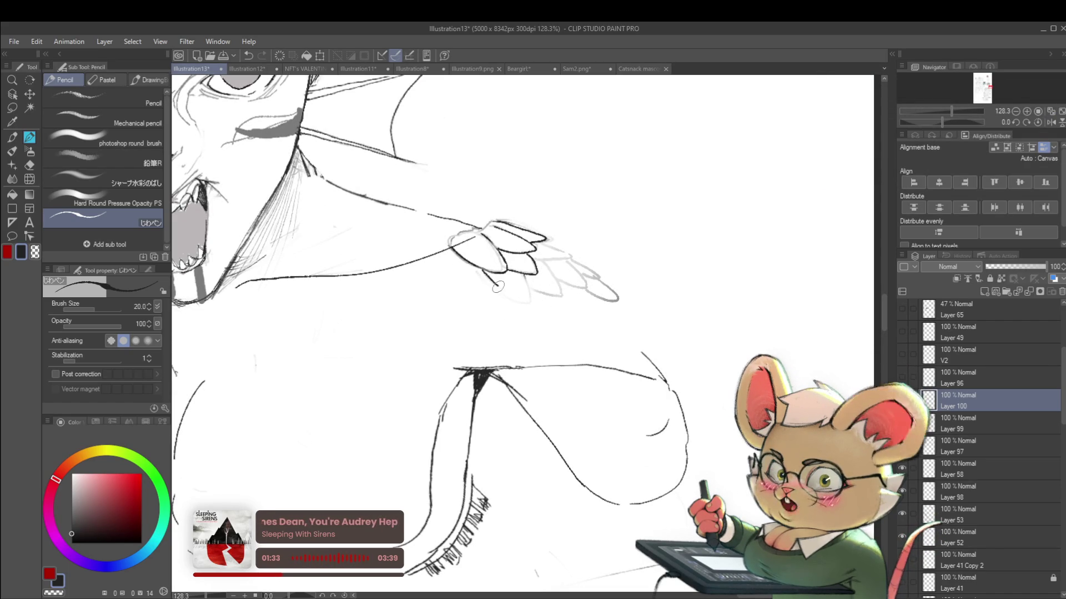
{"action": "left_click_drag", "start_coordinate": [482, 271], "coordinate": [526, 300]}
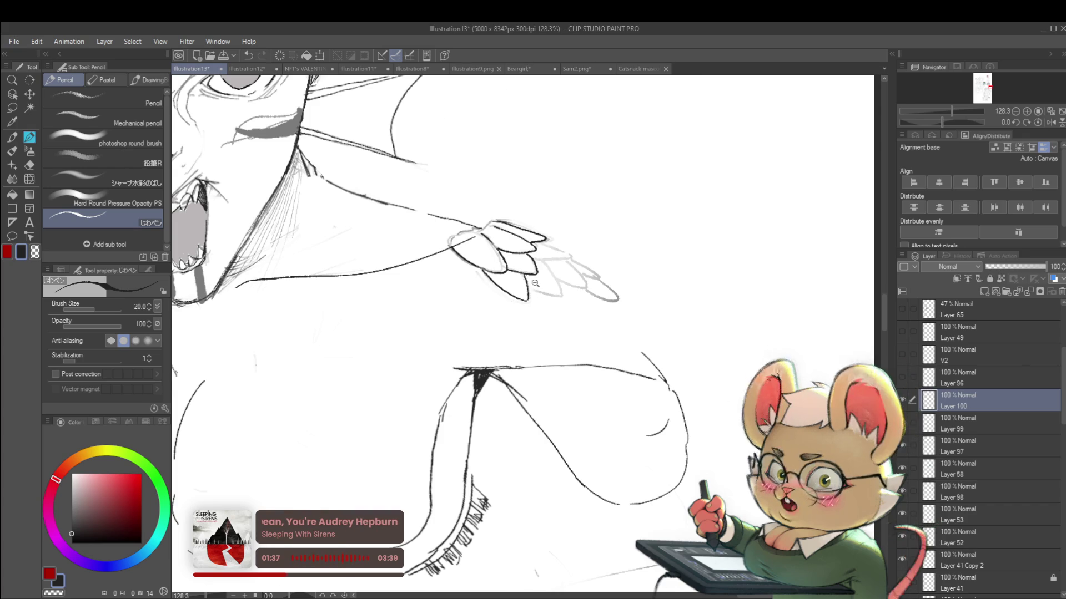
Mirror the view again and switch to the Liquify tool at size 100.
{"action": "scroll", "coordinate": [526, 286], "scroll_direction": "down", "scroll_amount": 4}
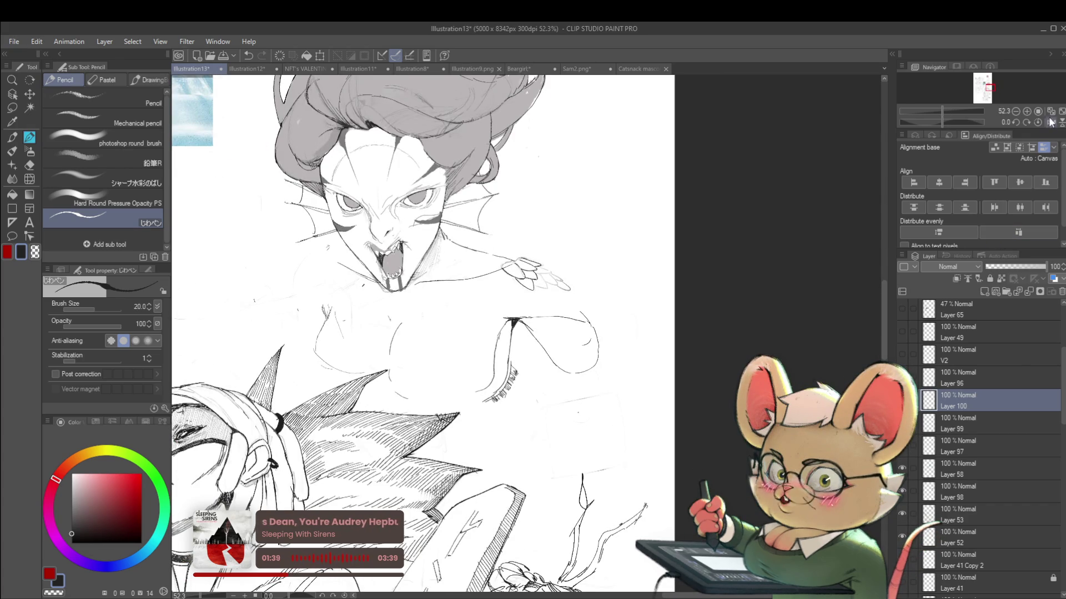
{"action": "left_click", "coordinate": [1050, 123]}
{"action": "scroll", "coordinate": [566, 278], "scroll_direction": "up", "scroll_amount": 3}
{"action": "left_click", "coordinate": [29, 179]}
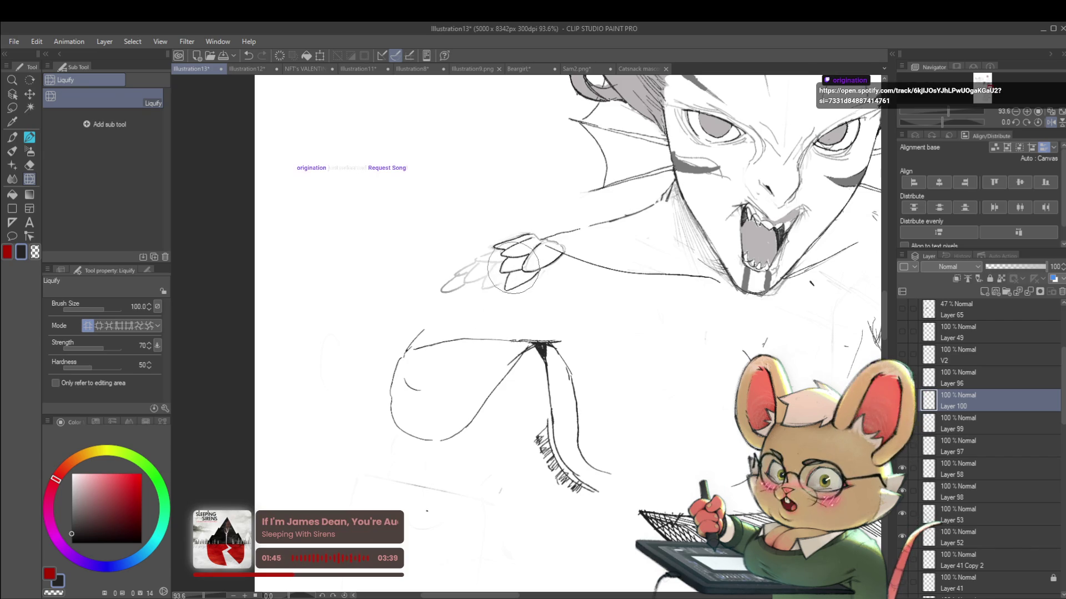
Pan toward the hand and switch from Liquify back to the pencil at size 20.
{"action": "left_click_drag", "start_coordinate": [504, 231], "coordinate": [564, 268]}
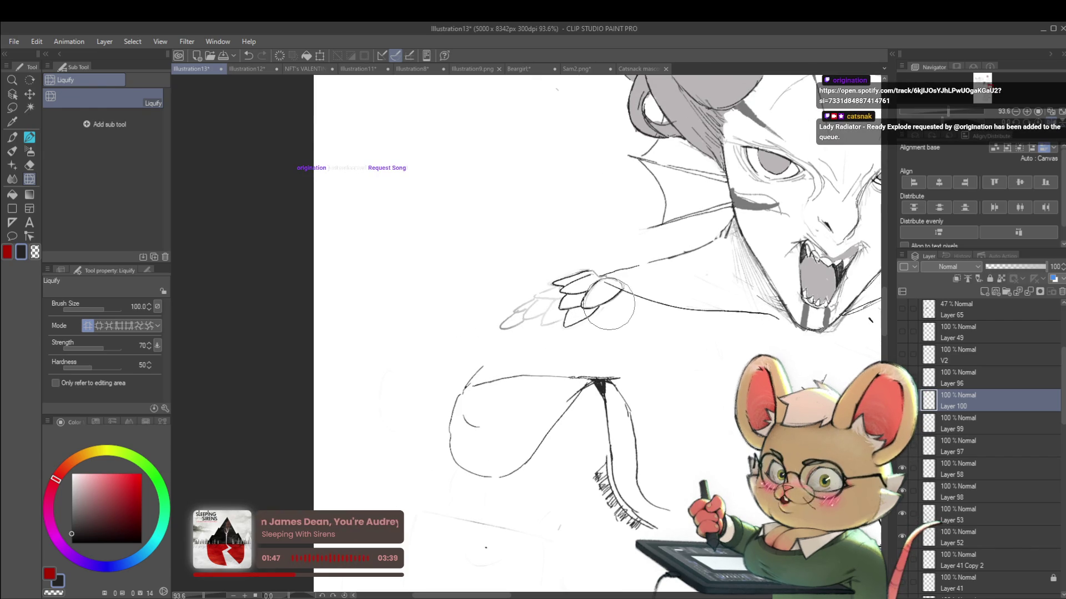
{"action": "key", "text": "p"}
{"action": "key", "text": "p"}
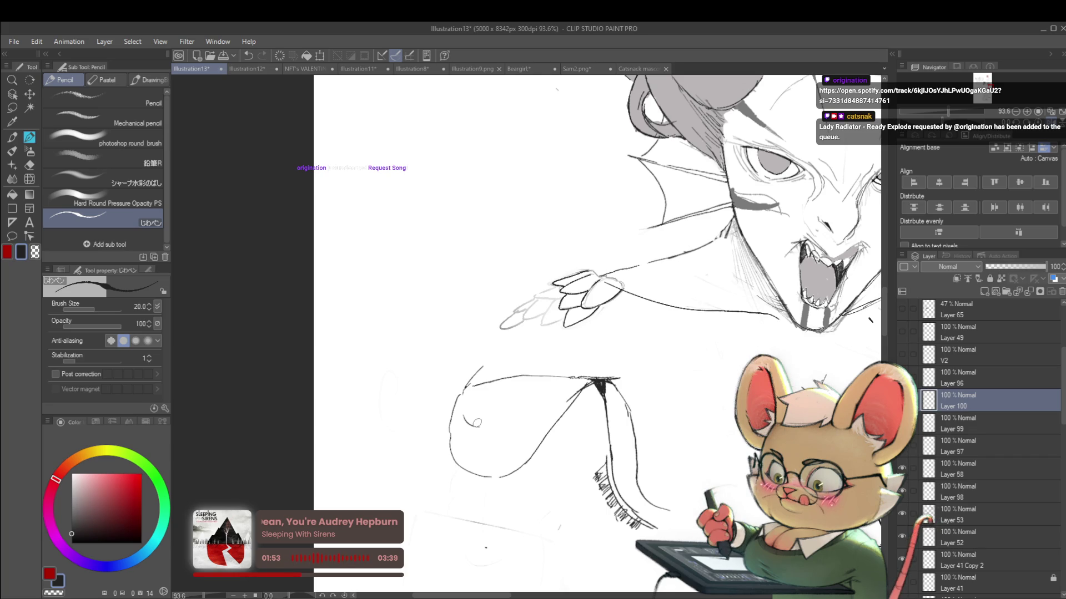
{"action": "scroll", "coordinate": [556, 305], "scroll_direction": "up", "scroll_amount": 3}
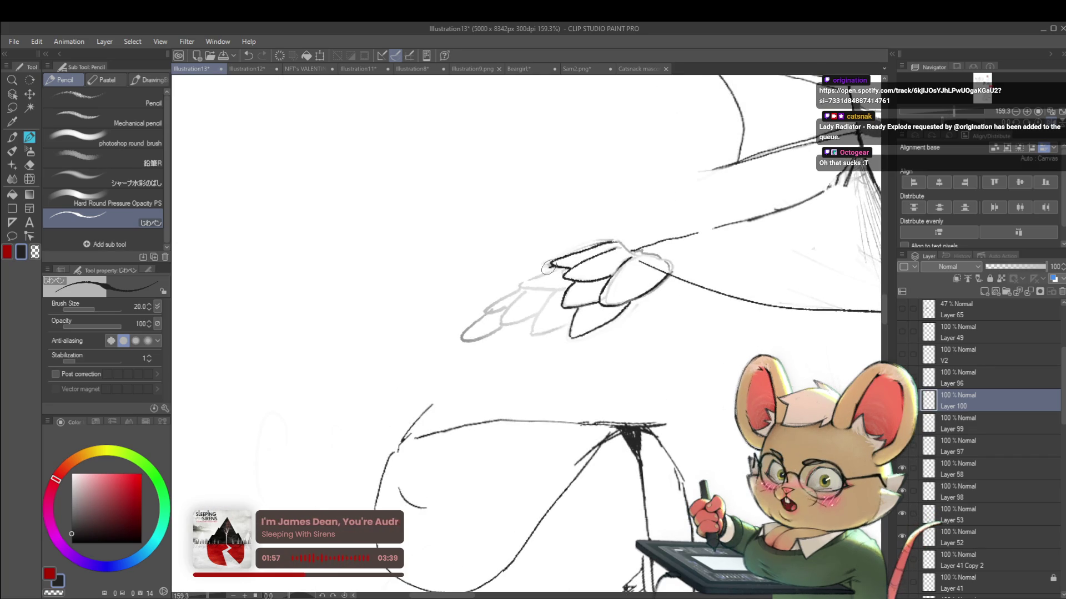
Ink a finger outline and a short fingertip stroke on the hand.
{"action": "mouse_move", "coordinate": [521, 282]}
{"action": "left_mouse_down"}
{"action": "mouse_move", "coordinate": [554, 268]}
{"action": "mouse_move", "coordinate": [562, 289]}
{"action": "left_mouse_up"}
{"action": "scroll", "coordinate": [562, 288], "scroll_direction": "down", "scroll_amount": 1}
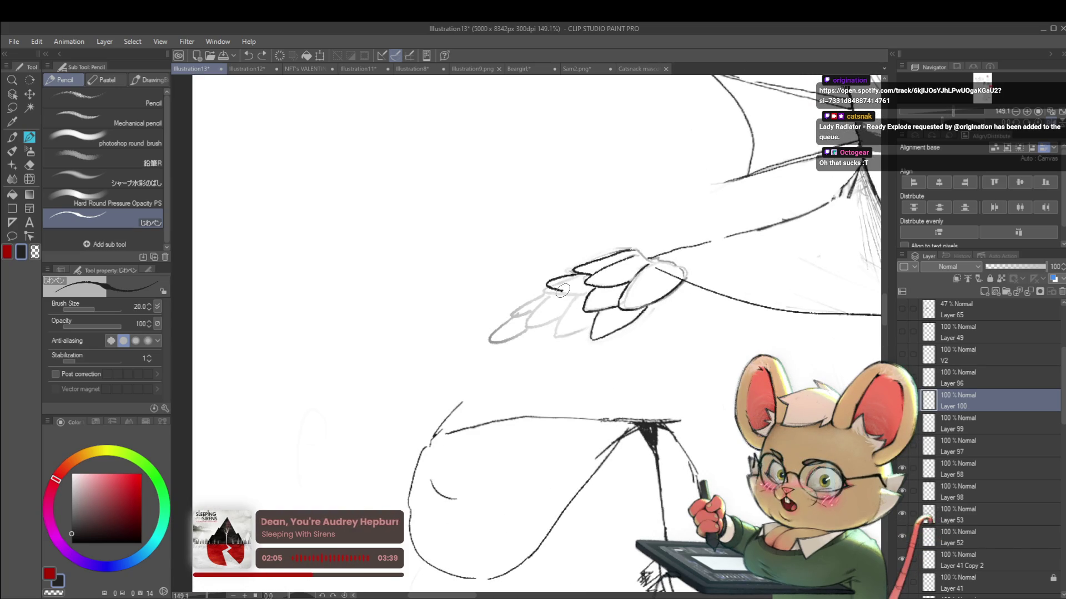
{"action": "scroll", "coordinate": [572, 292], "scroll_direction": "down", "scroll_amount": 5}
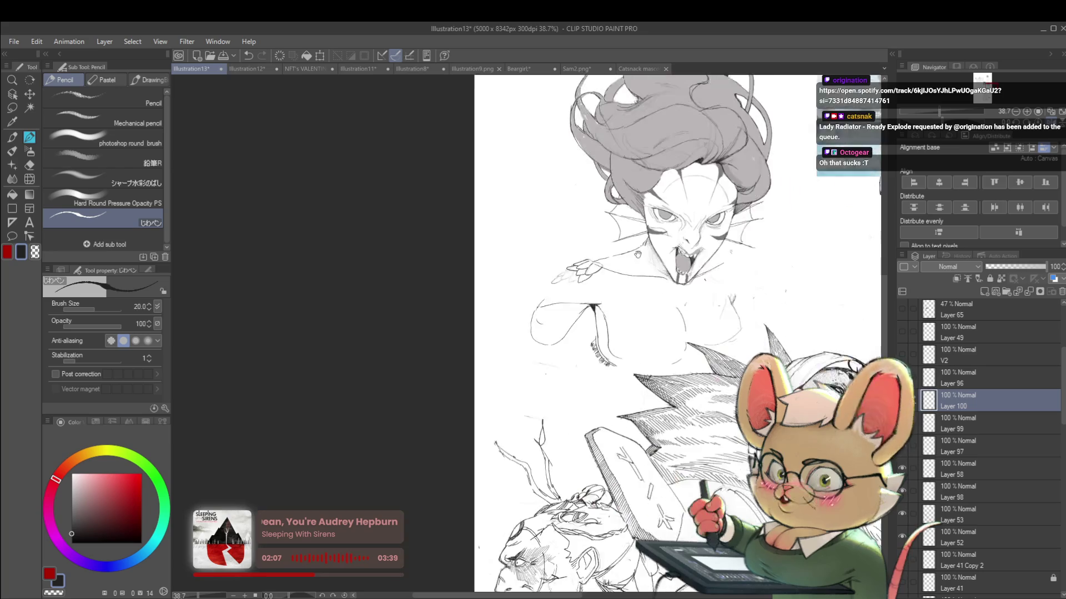
{"action": "scroll", "coordinate": [558, 250], "scroll_direction": "up", "scroll_amount": 5}
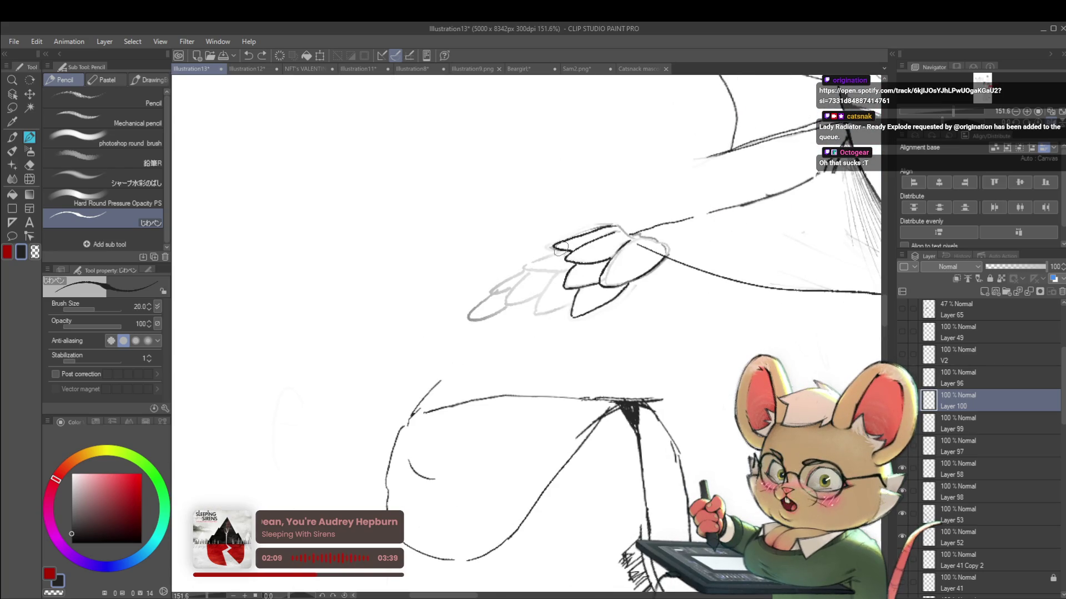
{"action": "left_click_drag", "start_coordinate": [550, 252], "coordinate": [540, 267]}
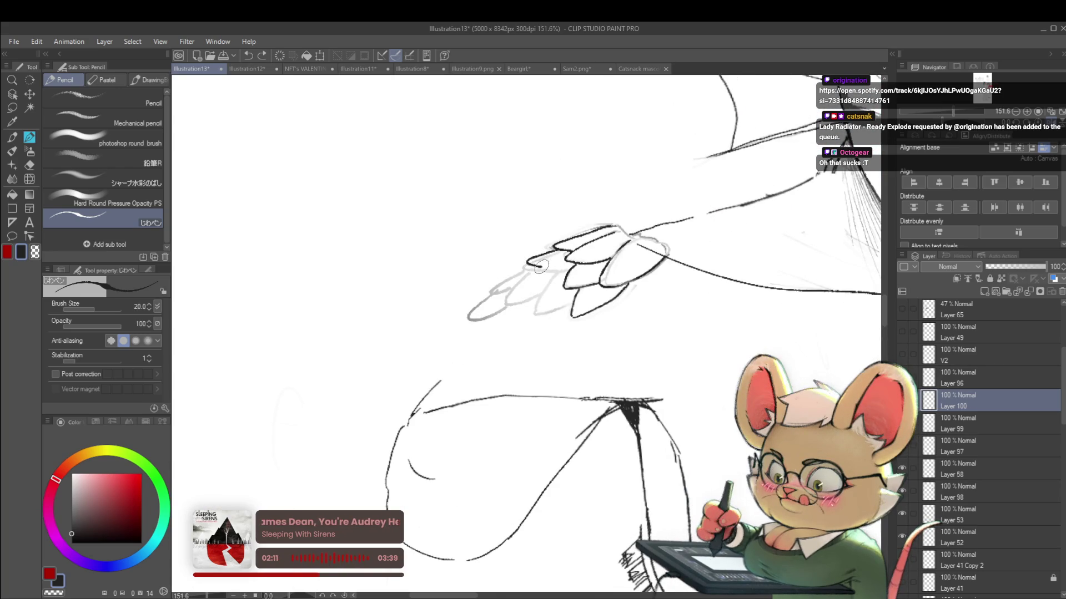
{"action": "scroll", "coordinate": [566, 261], "scroll_direction": "down", "scroll_amount": 7}
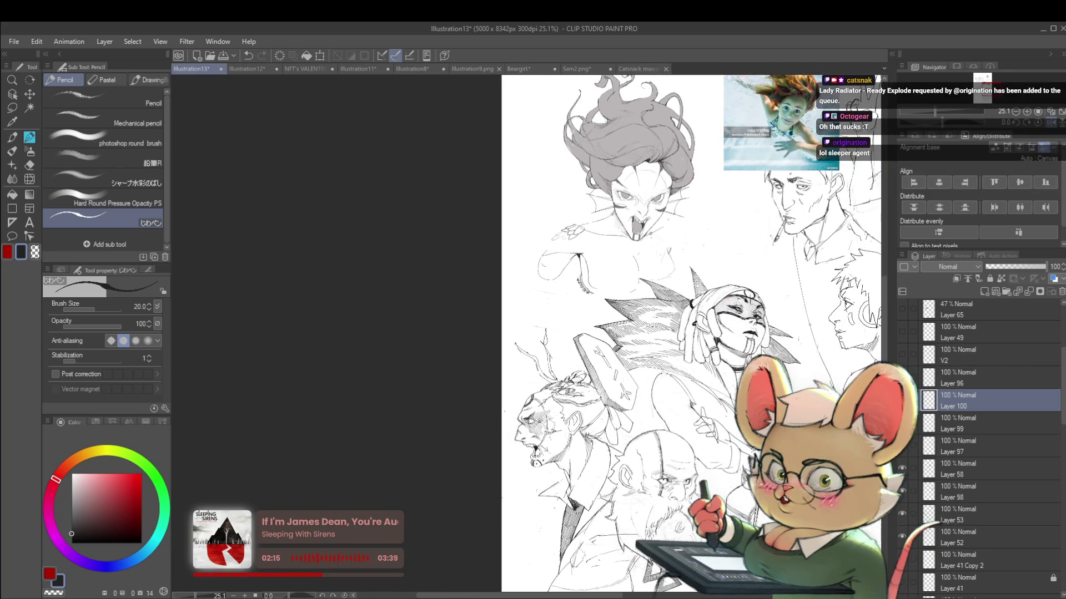
Return the view to unmirrored orientation and pan toward the rest of the page.
{"action": "scroll", "coordinate": [482, 240], "scroll_direction": "right", "scroll_amount": 5}
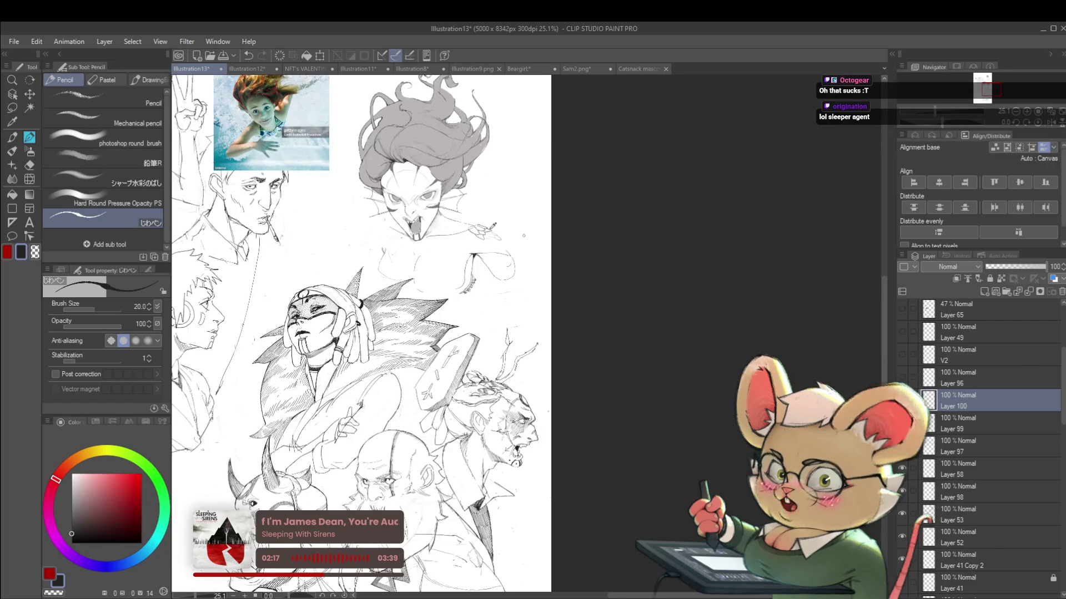
{"action": "scroll", "coordinate": [481, 239], "scroll_direction": "up", "scroll_amount": 4}
{"action": "scroll", "coordinate": [481, 240], "scroll_direction": "up", "scroll_amount": 2}
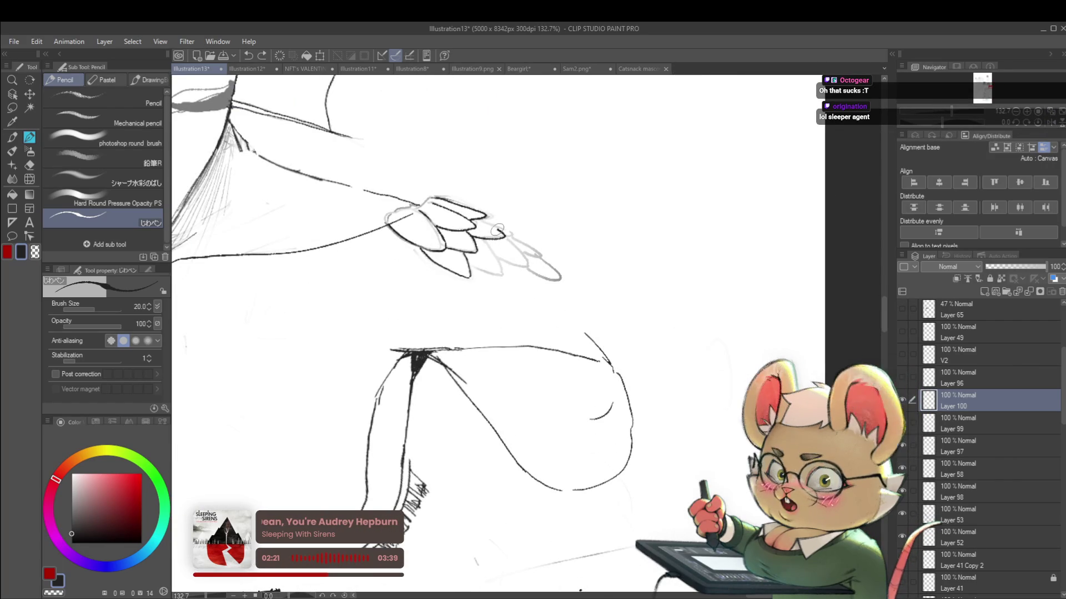
{"action": "scroll", "coordinate": [469, 229], "scroll_direction": "down", "scroll_amount": 3}
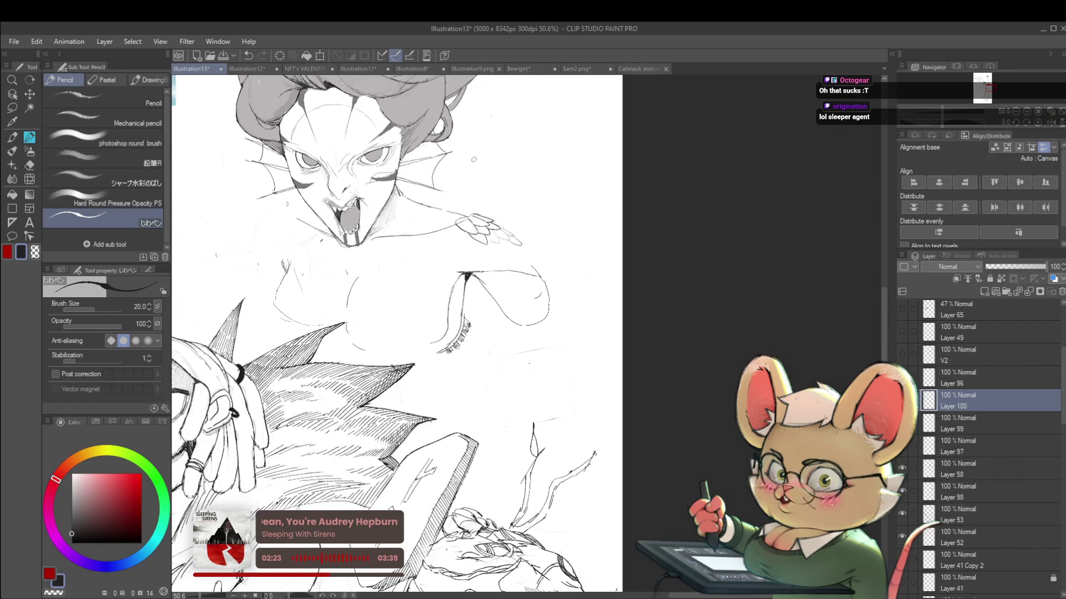
{"action": "scroll", "coordinate": [388, 245], "scroll_direction": "up", "scroll_amount": 3}
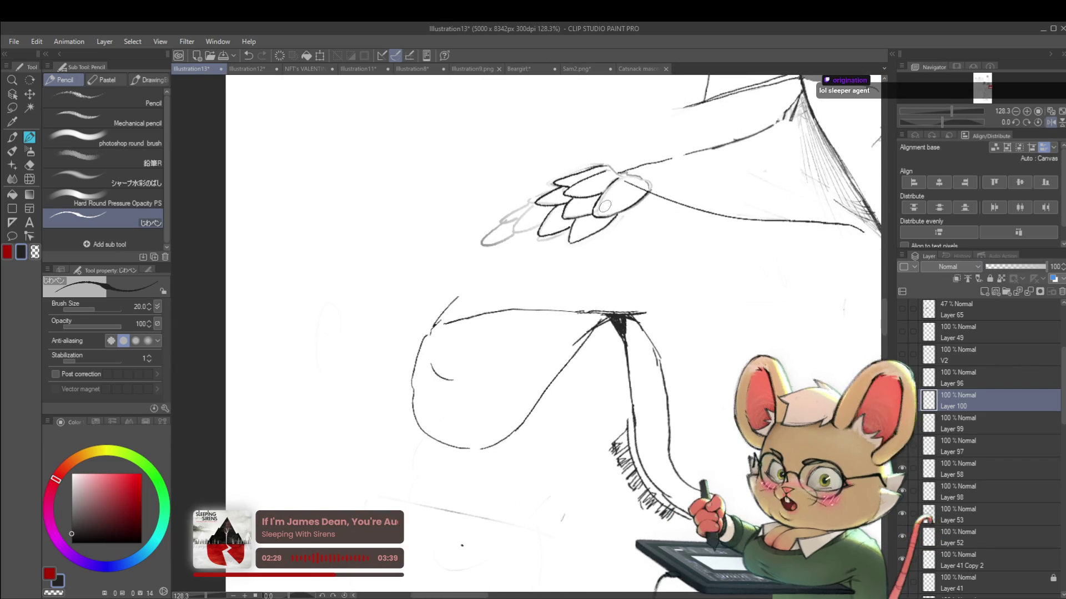
{"action": "scroll", "coordinate": [550, 234], "scroll_direction": "down", "scroll_amount": 3}
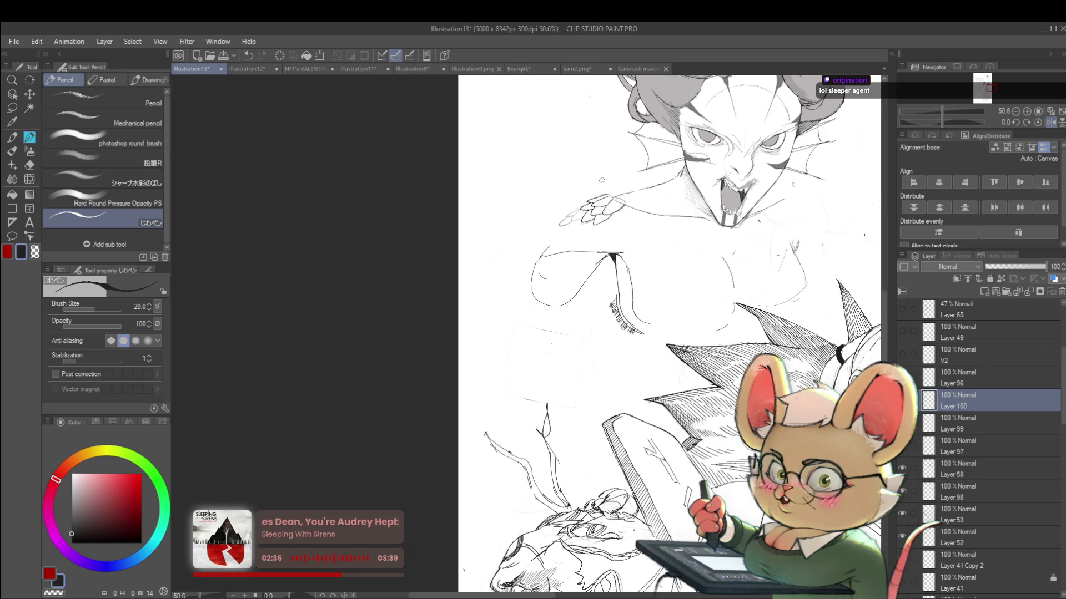
{"action": "left_click", "coordinate": [1051, 122]}
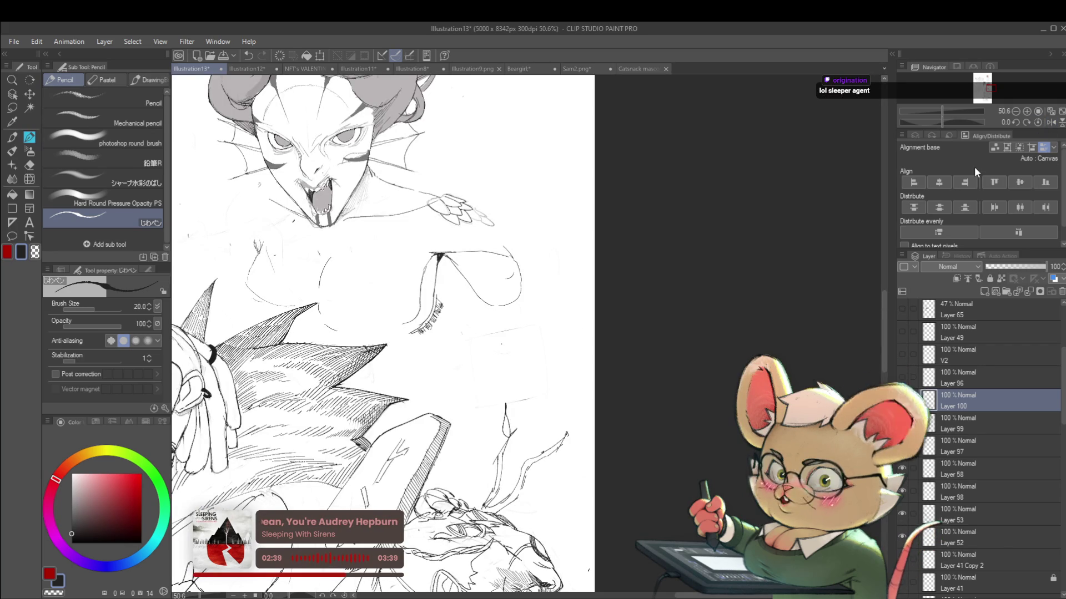
{"action": "left_click_drag", "start_coordinate": [594, 228], "coordinate": [614, 264]}
{"action": "scroll", "coordinate": [614, 264], "scroll_direction": "down", "scroll_amount": 2}
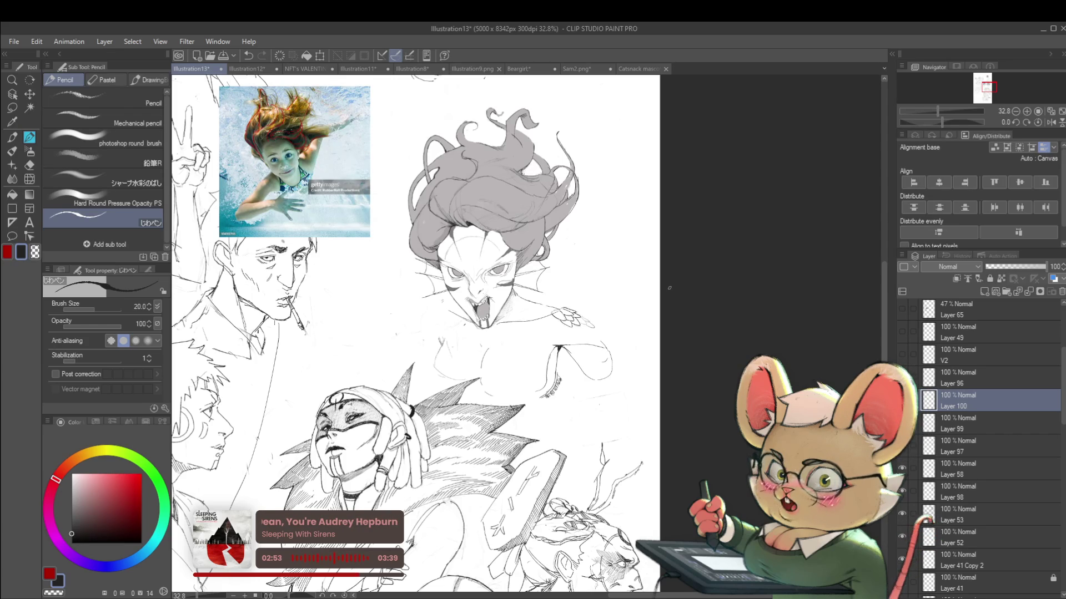
Mirror the view and undo the last fin stroke.
{"action": "left_click", "coordinate": [1051, 122]}
{"action": "scroll", "coordinate": [536, 281], "scroll_direction": "up", "scroll_amount": 4}
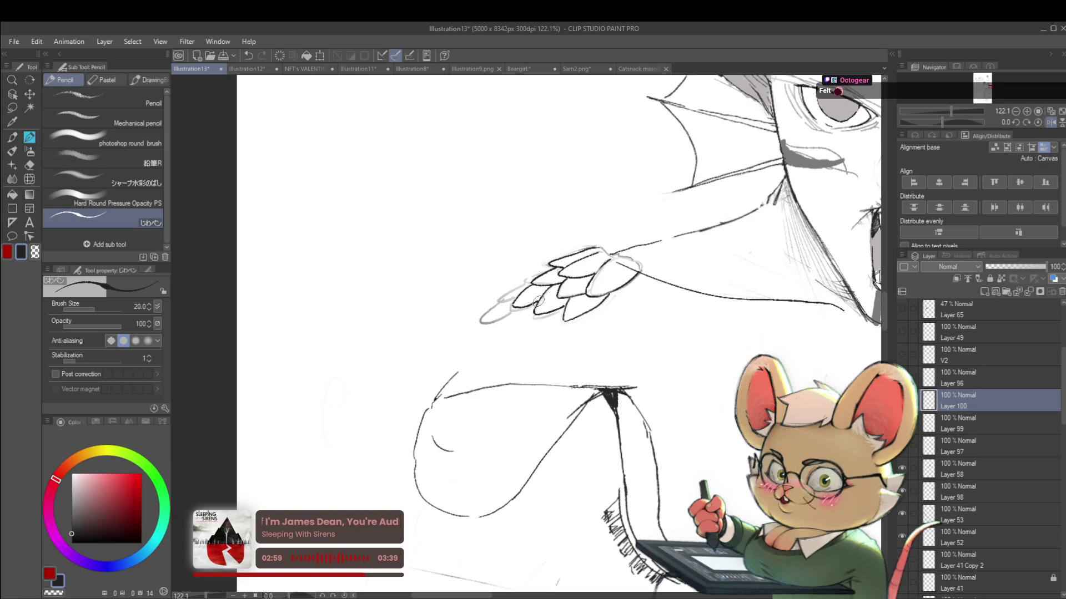
{"action": "key", "text": "ctrl+z"}
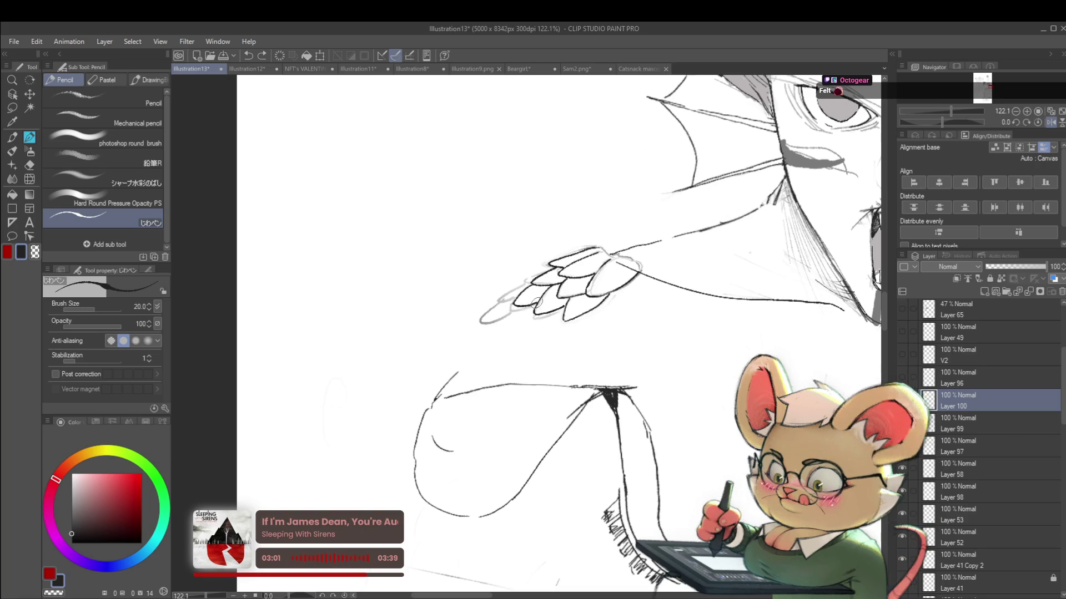
{"action": "scroll", "coordinate": [822, 267], "scroll_direction": "down", "scroll_amount": 3}
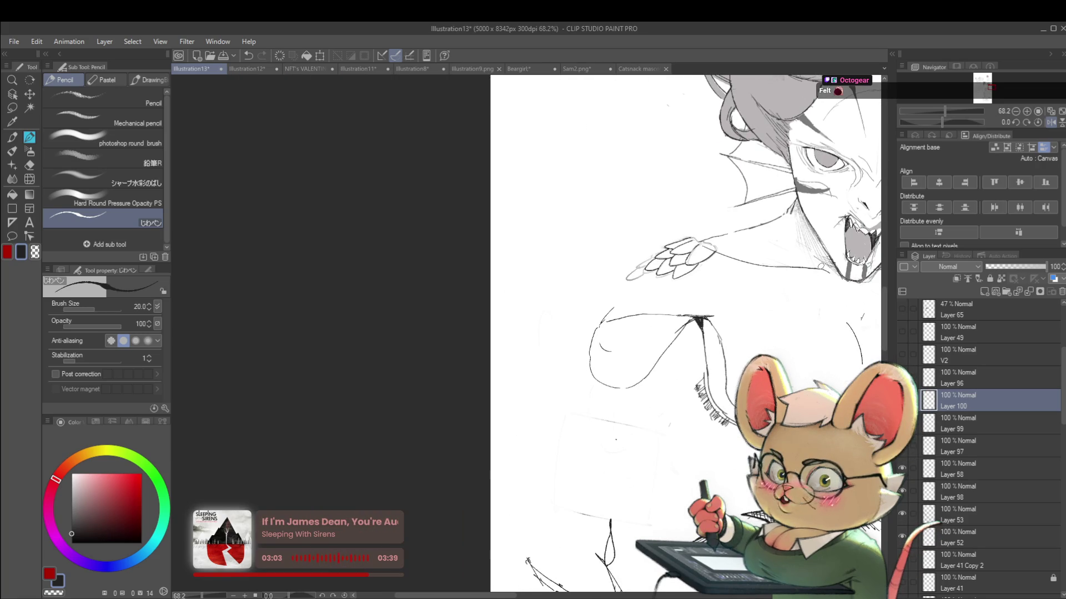
{"action": "scroll", "coordinate": [656, 265], "scroll_direction": "up", "scroll_amount": 5}
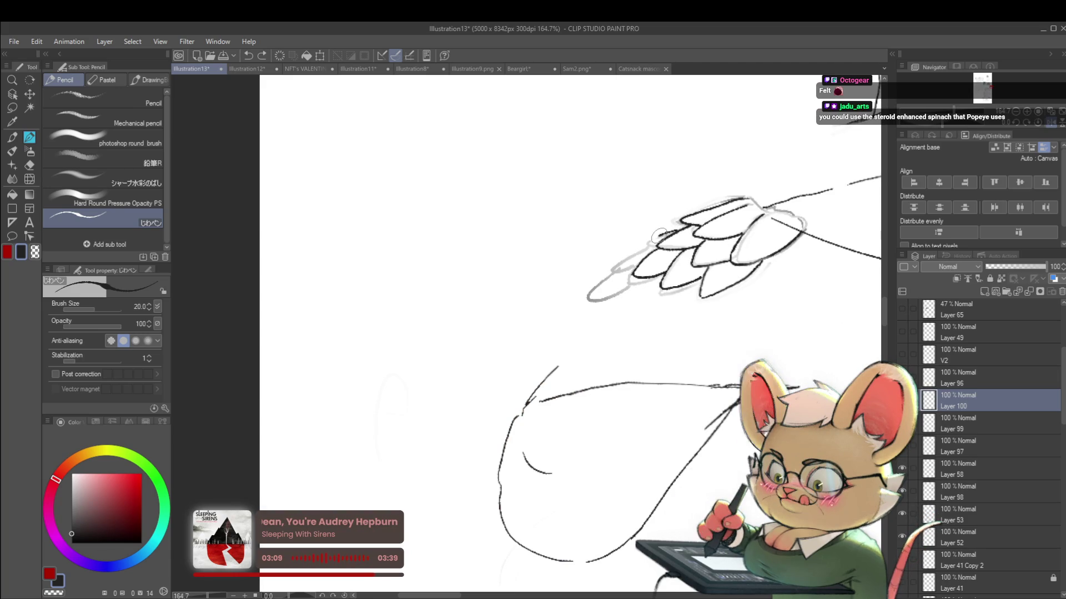
{"action": "scroll", "coordinate": [657, 244], "scroll_direction": "down", "scroll_amount": 6}
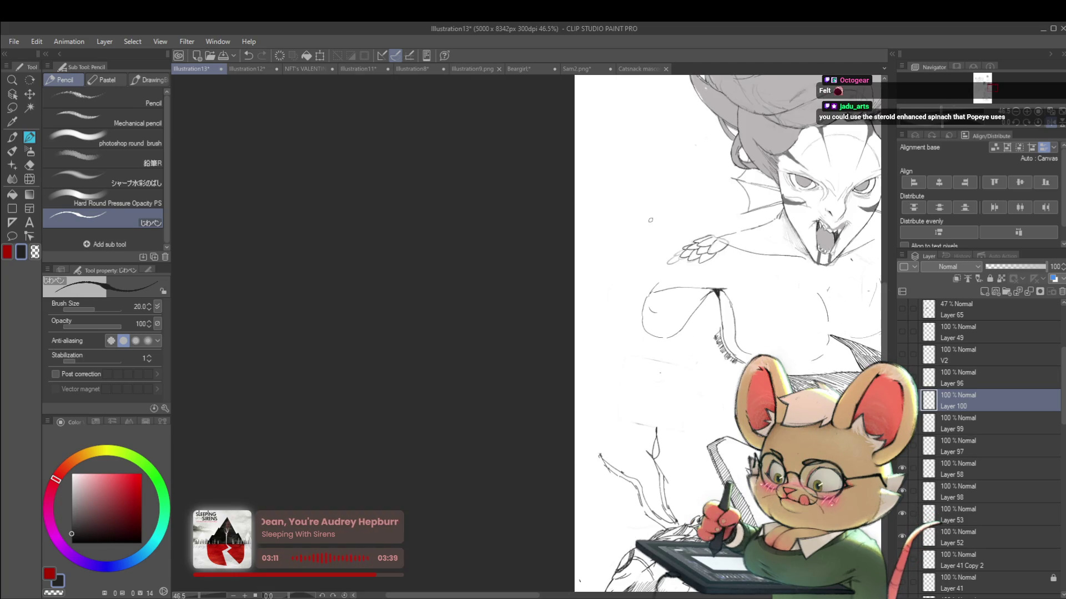
{"action": "scroll", "coordinate": [680, 232], "scroll_direction": "up", "scroll_amount": 6}
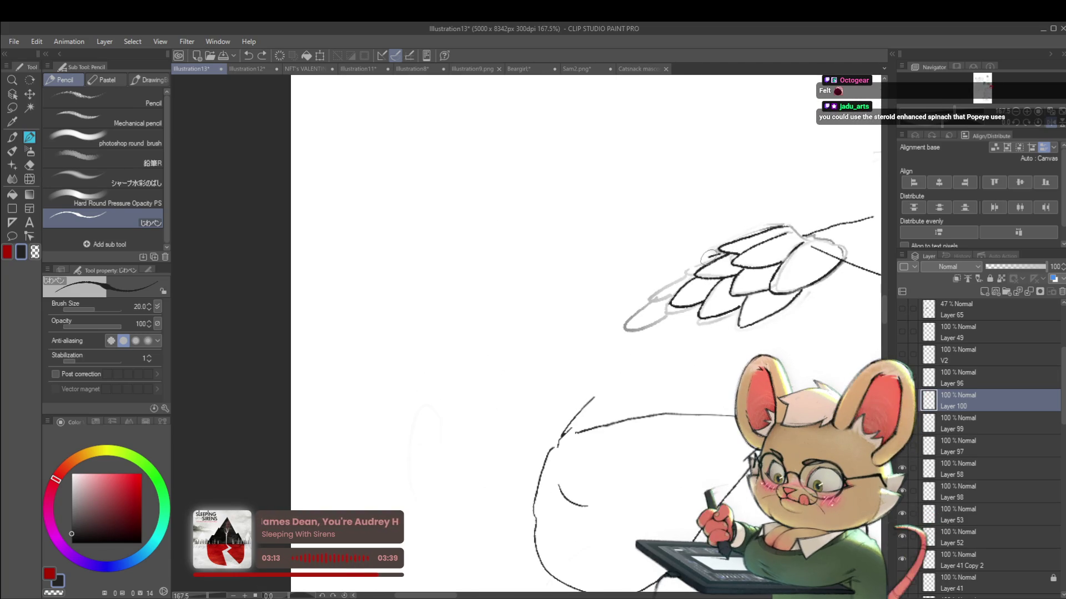
{"action": "scroll", "coordinate": [741, 260], "scroll_direction": "down", "scroll_amount": 6}
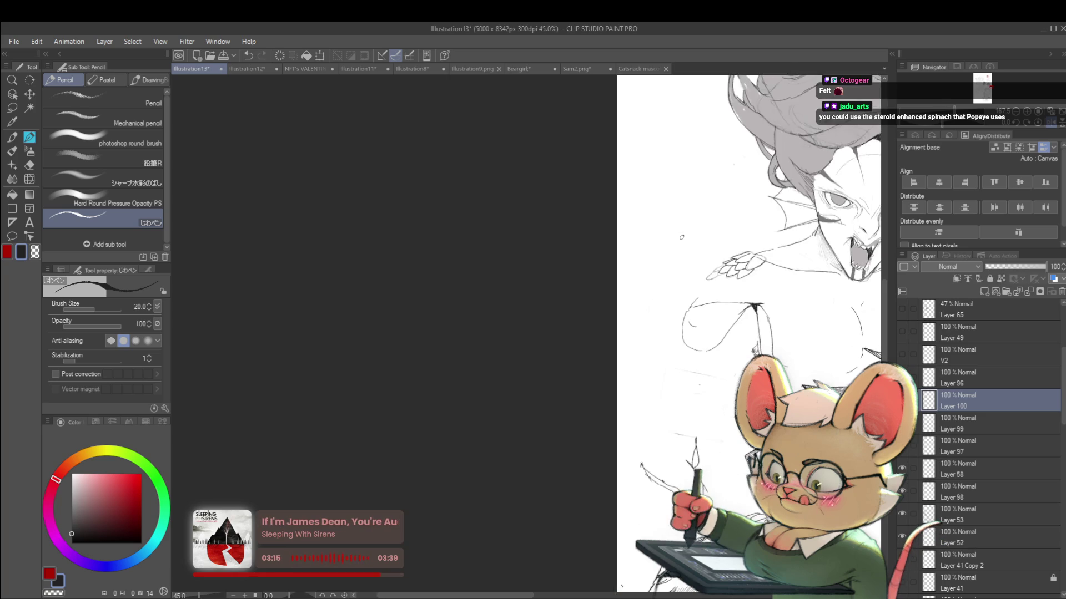
{"action": "scroll", "coordinate": [817, 260], "scroll_direction": "up", "scroll_amount": 5}
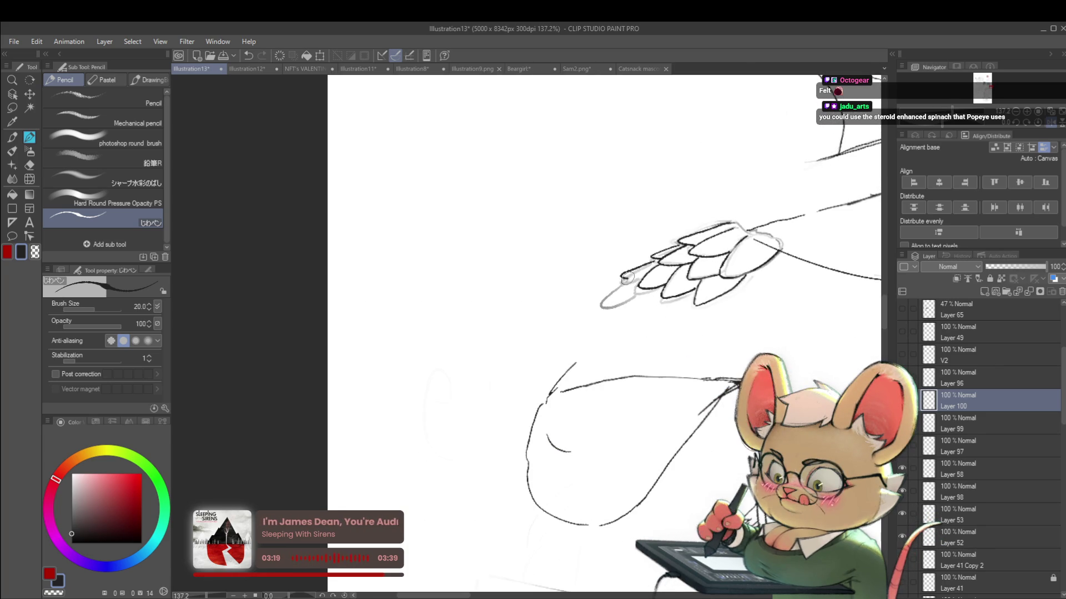
{"action": "scroll", "coordinate": [632, 260], "scroll_direction": "down", "scroll_amount": 5}
{"action": "scroll", "coordinate": [730, 283], "scroll_direction": "up", "scroll_amount": 4}
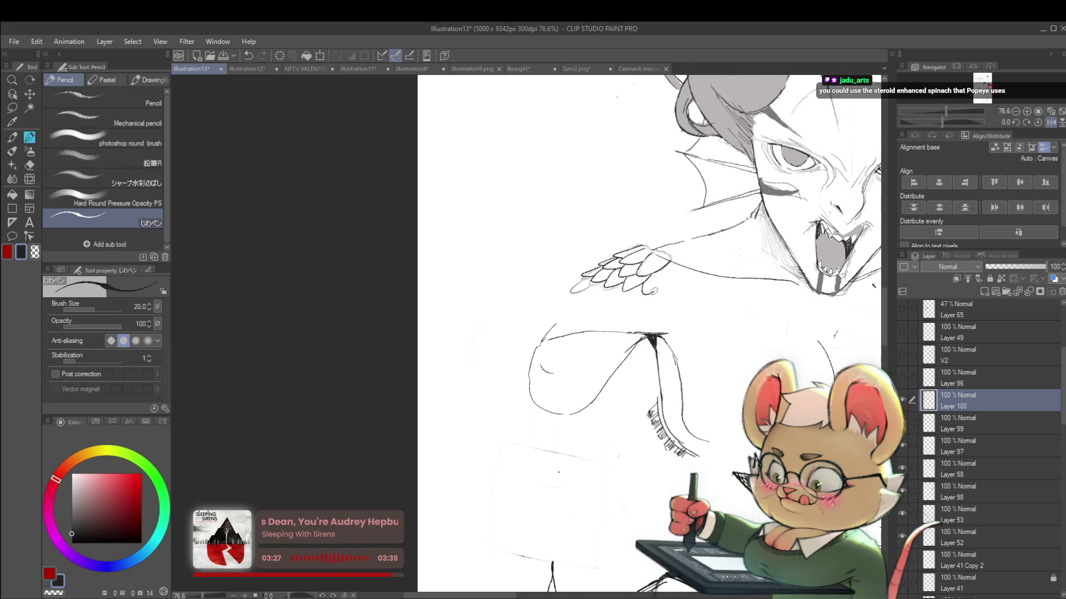
Draw a new feather on the siren's hand, pan across the page, then undo it.
{"action": "left_click_drag", "start_coordinate": [643, 293], "coordinate": [678, 272]}
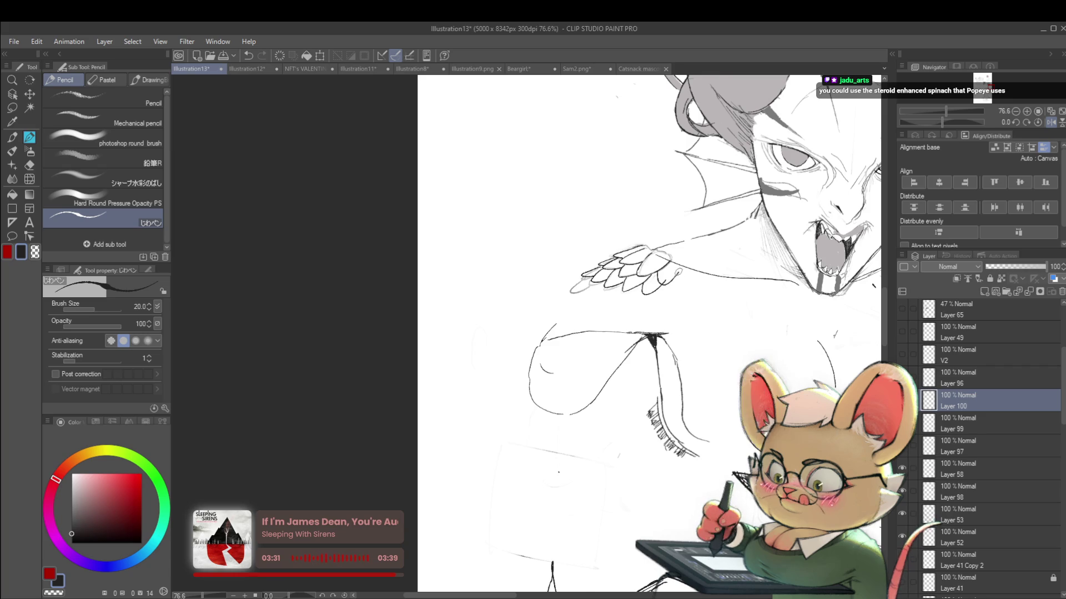
{"action": "scroll", "coordinate": [702, 270], "scroll_direction": "down", "scroll_amount": 3}
{"action": "left_click_drag", "start_coordinate": [983, 89], "coordinate": [992, 89]}
{"action": "left_click", "coordinate": [1015, 111]}
{"action": "scroll", "coordinate": [722, 233], "scroll_direction": "up", "scroll_amount": 4}
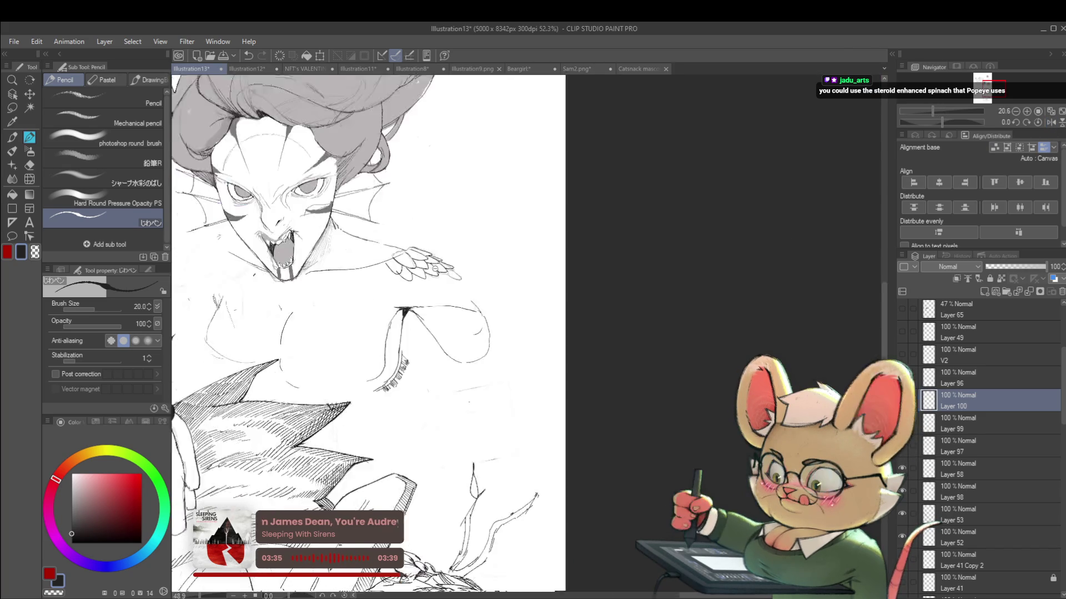
{"action": "scroll", "coordinate": [676, 216], "scroll_direction": "down", "scroll_amount": 2}
{"action": "scroll", "coordinate": [676, 215], "scroll_direction": "up", "scroll_amount": 5}
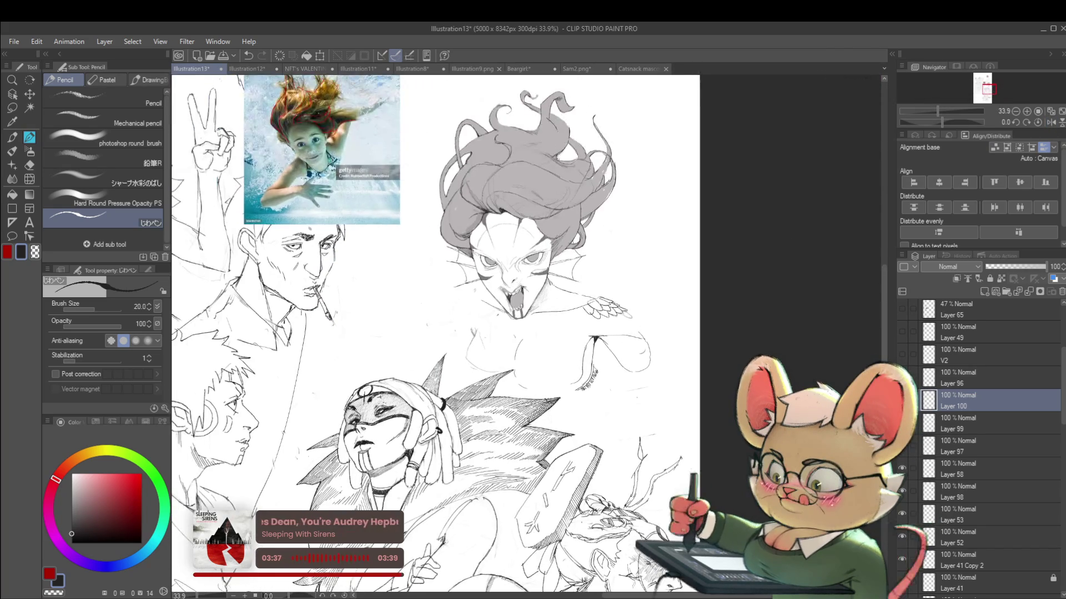
{"action": "key", "text": "ctrl+z"}
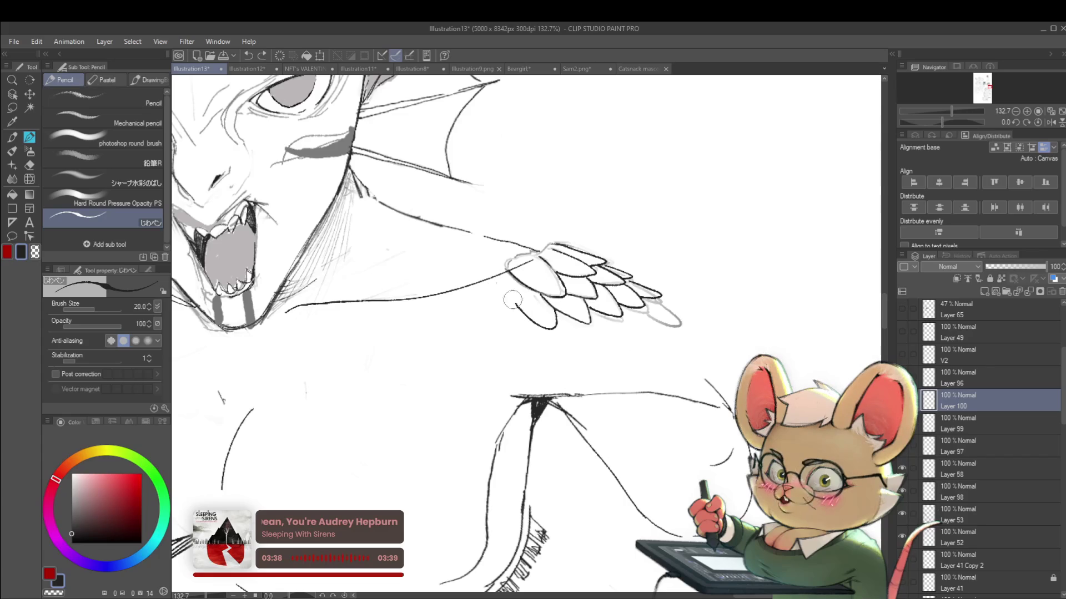
Mirror the canvas to check the hand's proportions, then restore normal orientation.
{"action": "scroll", "coordinate": [481, 275], "scroll_direction": "down", "scroll_amount": 3}
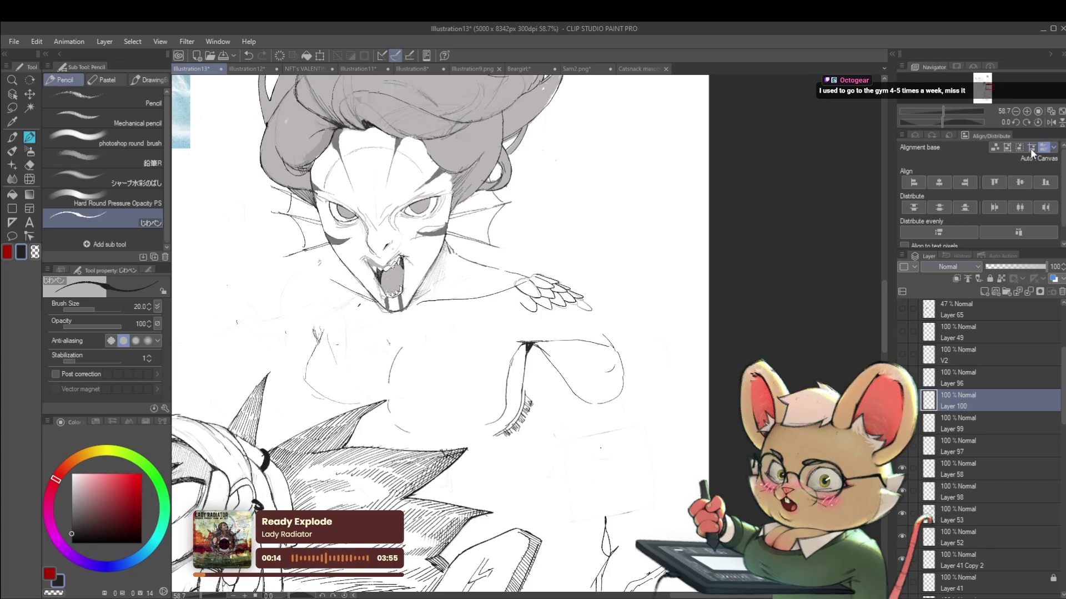
{"action": "left_click", "coordinate": [1051, 123]}
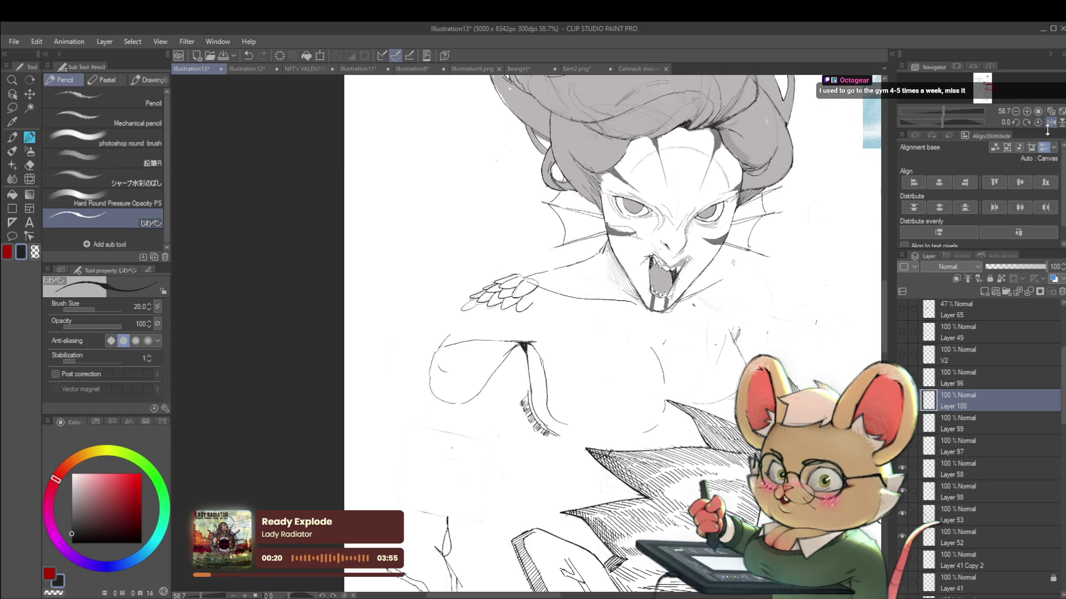
{"action": "left_click", "coordinate": [1051, 124]}
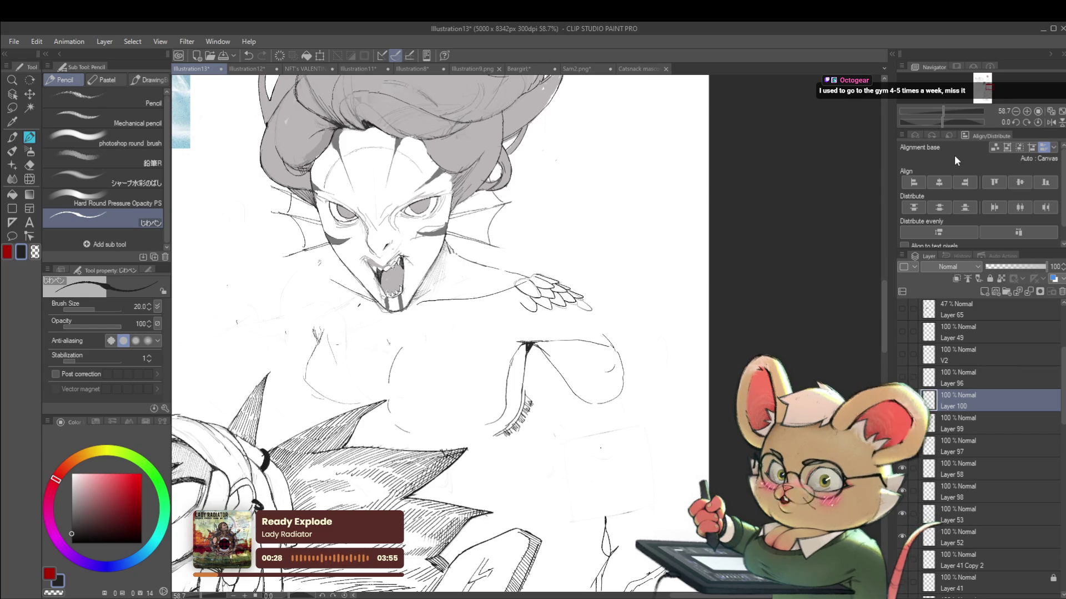
Mirror the canvas view and zoom to about 75% on the siren's mouth and hand.
{"action": "left_click", "coordinate": [1050, 122]}
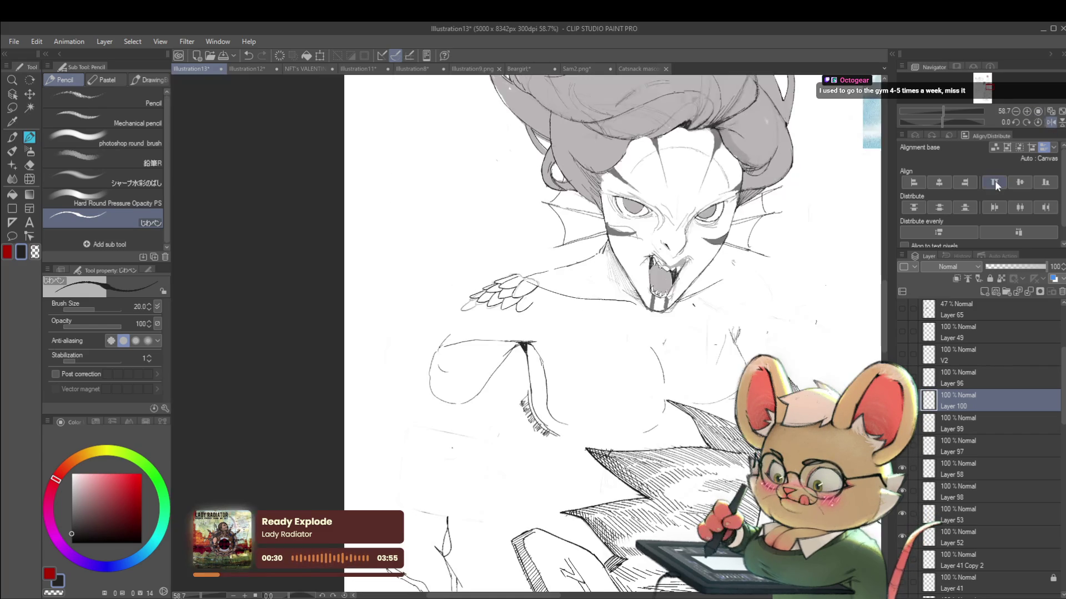
{"action": "scroll", "coordinate": [510, 260], "scroll_direction": "up", "scroll_amount": 3}
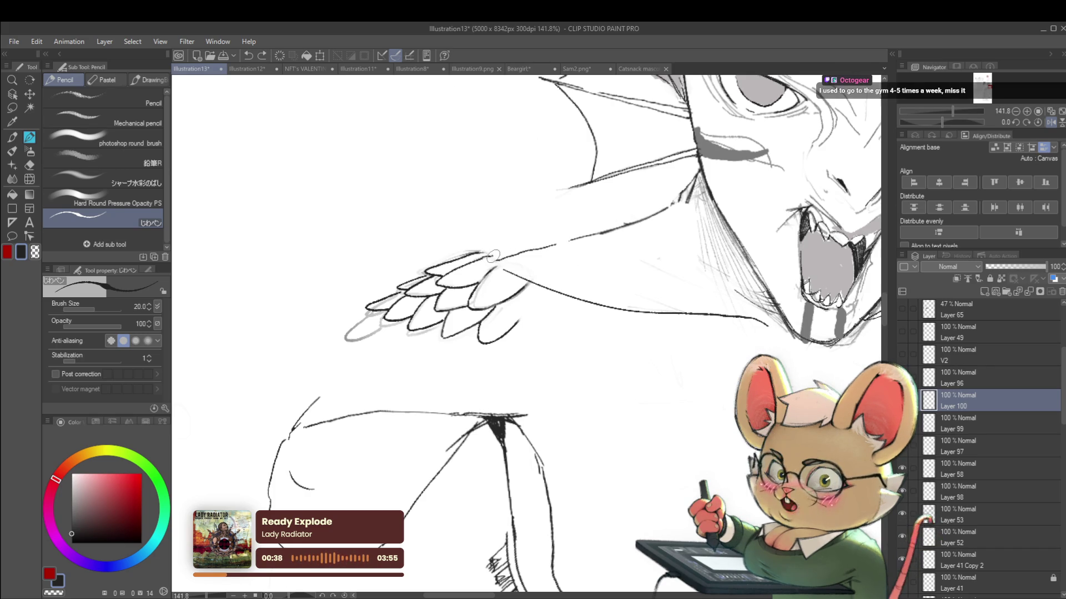
{"action": "scroll", "coordinate": [494, 258], "scroll_direction": "down", "scroll_amount": 5}
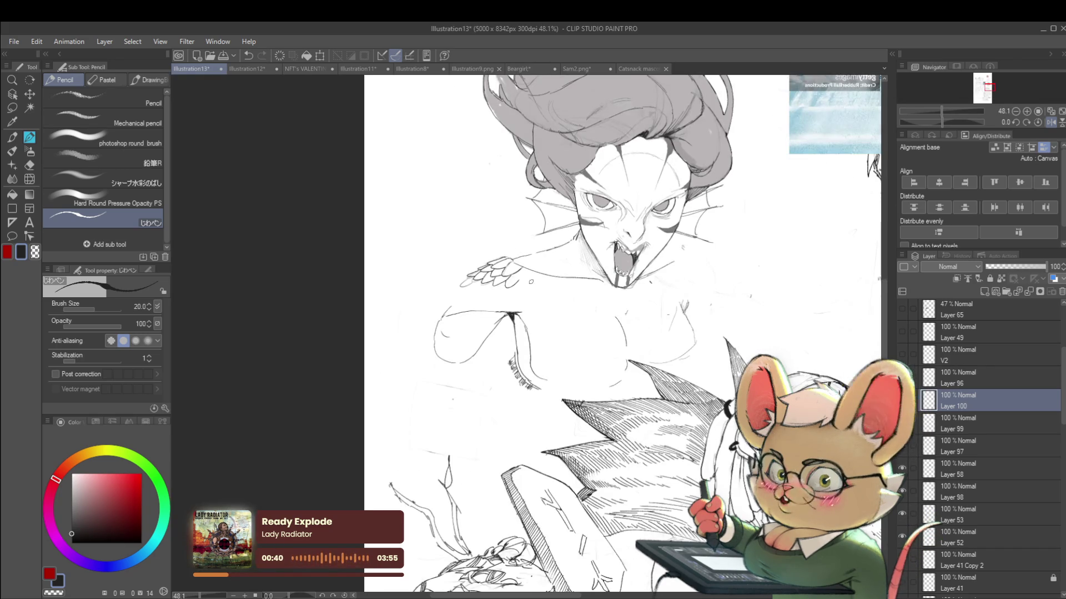
{"action": "scroll", "coordinate": [531, 282], "scroll_direction": "up", "scroll_amount": 5}
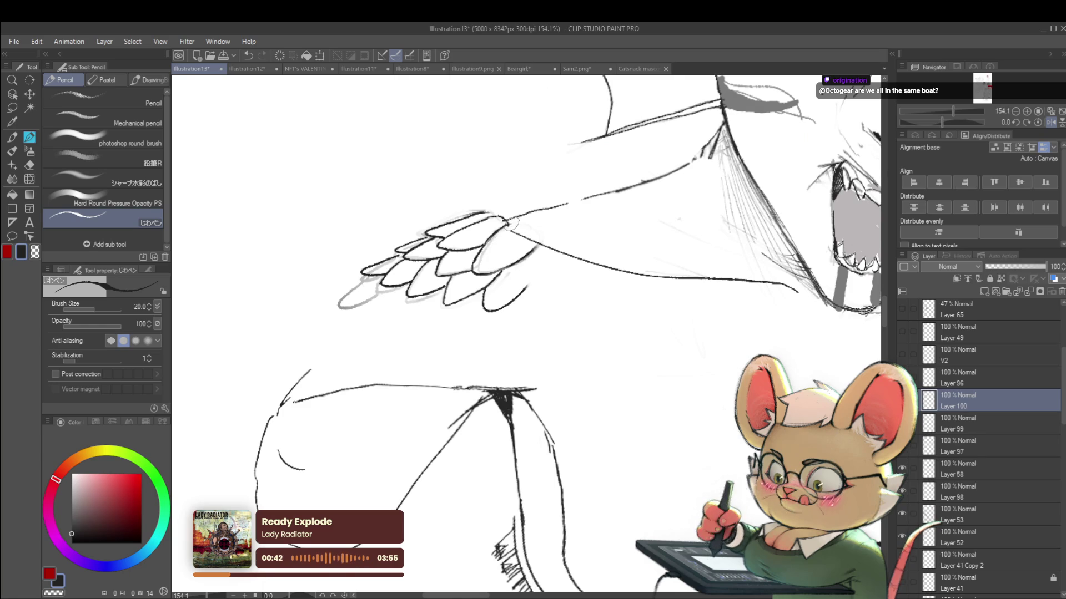
{"action": "scroll", "coordinate": [532, 236], "scroll_direction": "down", "scroll_amount": 5}
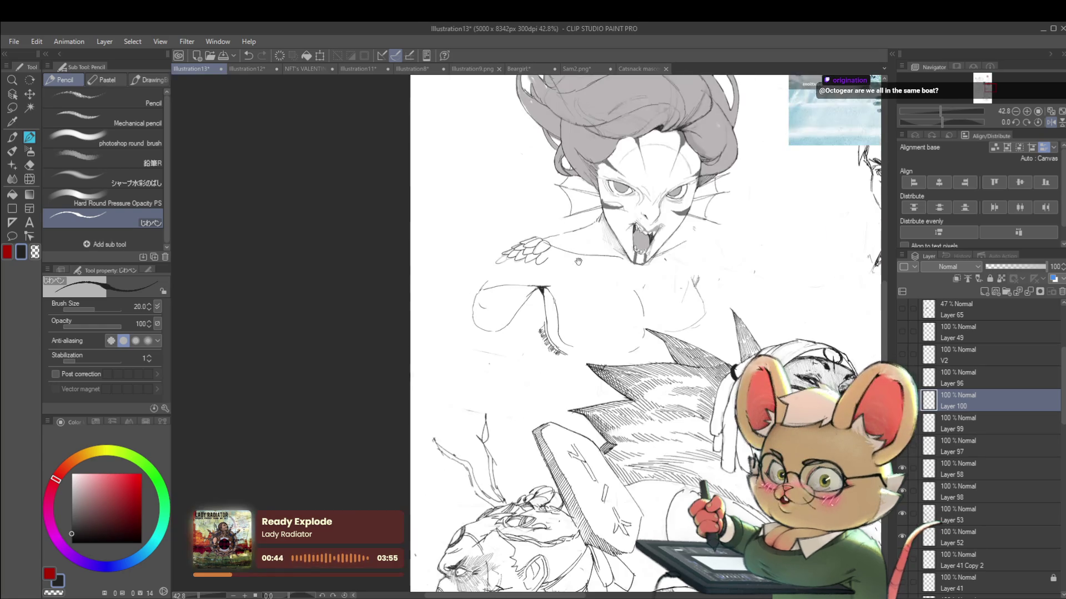
{"action": "scroll", "coordinate": [490, 258], "scroll_direction": "up", "scroll_amount": 3}
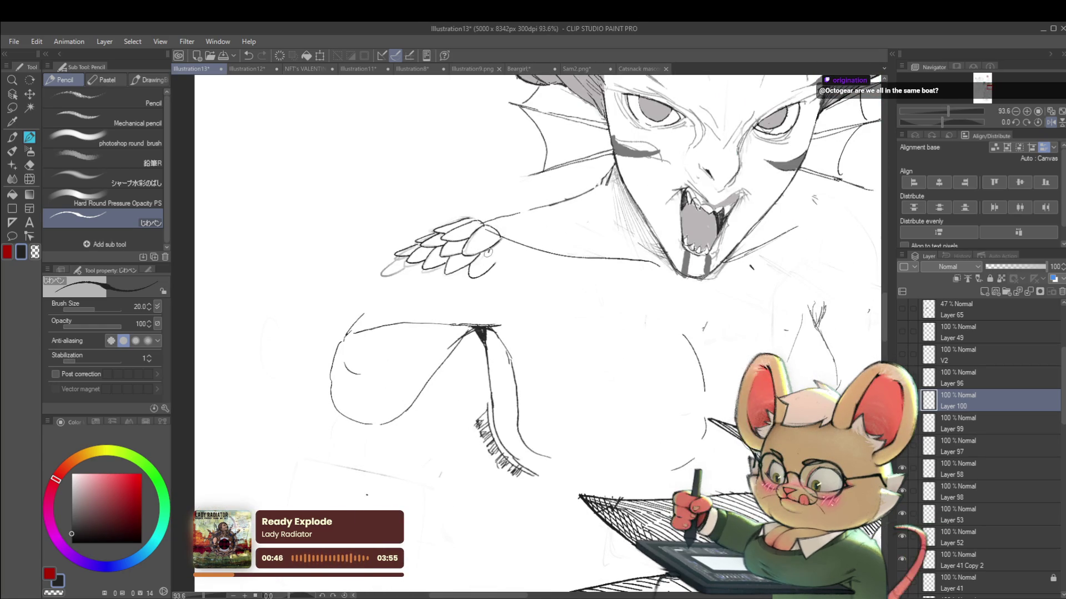
Undo the last stroke, add two short feather strokes to the hand, then frame the chest.
{"action": "key", "text": "ctrl+z"}
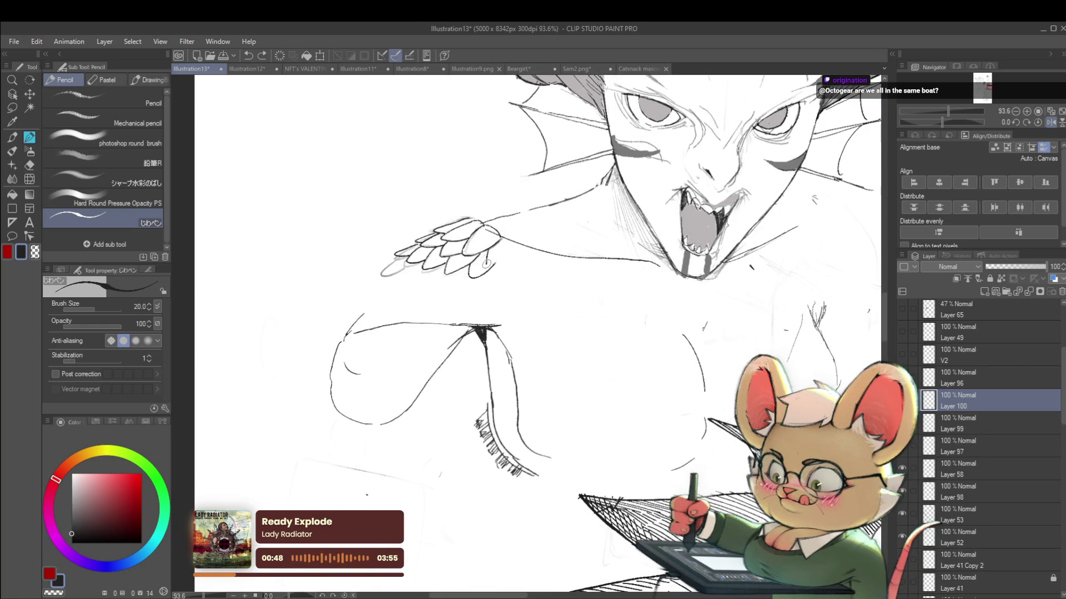
{"action": "mouse_move", "coordinate": [485, 255]}
{"action": "left_mouse_down"}
{"action": "mouse_move", "coordinate": [491, 271]}
{"action": "mouse_move", "coordinate": [505, 261]}
{"action": "left_mouse_up"}
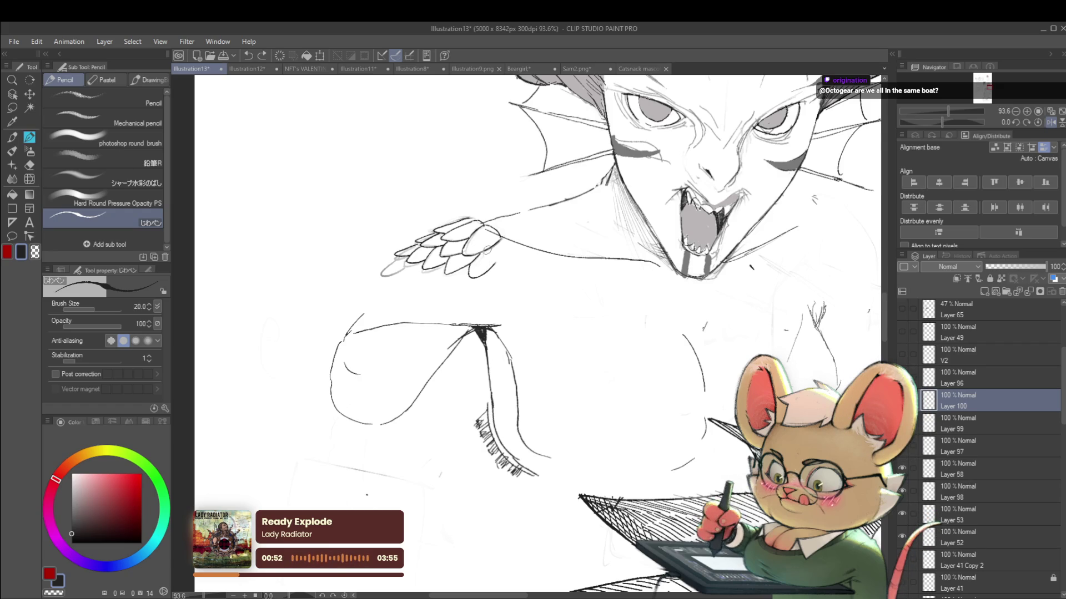
{"action": "left_click_drag", "start_coordinate": [497, 264], "coordinate": [515, 250]}
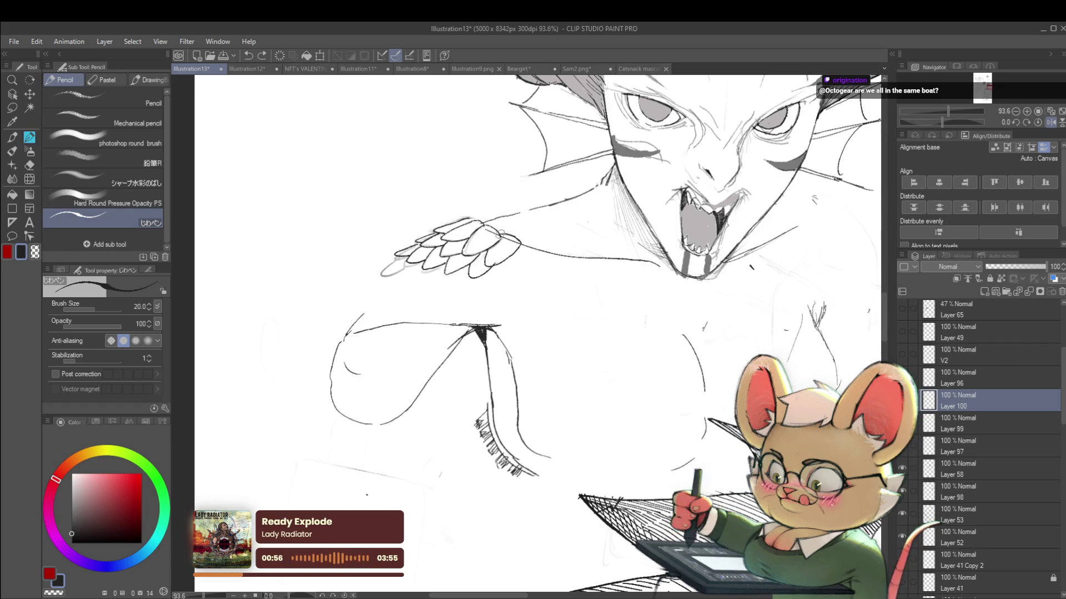
{"action": "scroll", "coordinate": [503, 233], "scroll_direction": "down", "scroll_amount": 5}
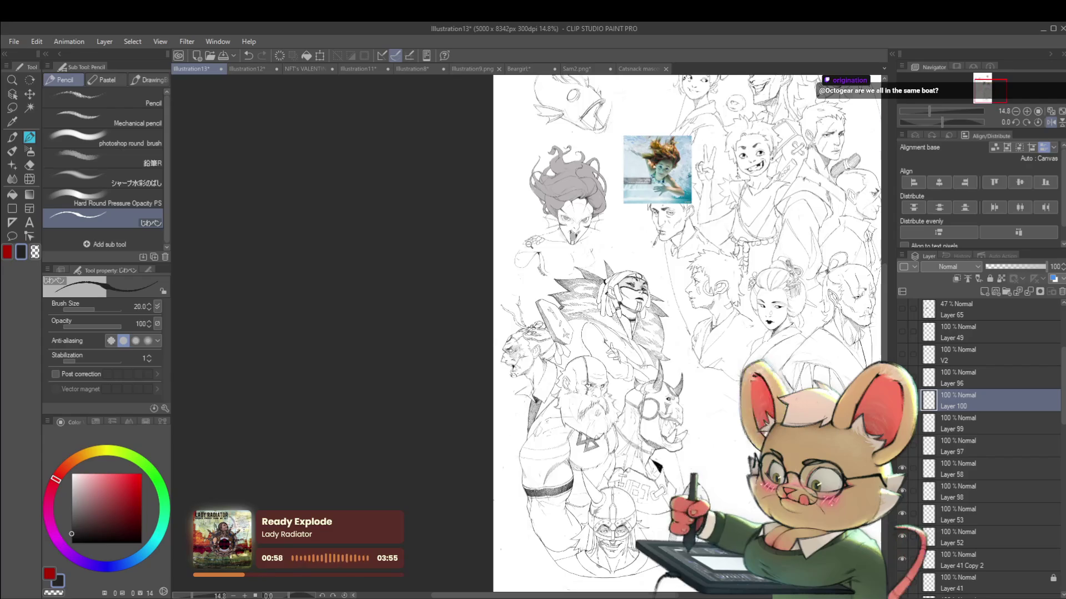
{"action": "scroll", "coordinate": [488, 222], "scroll_direction": "up", "scroll_amount": 2}
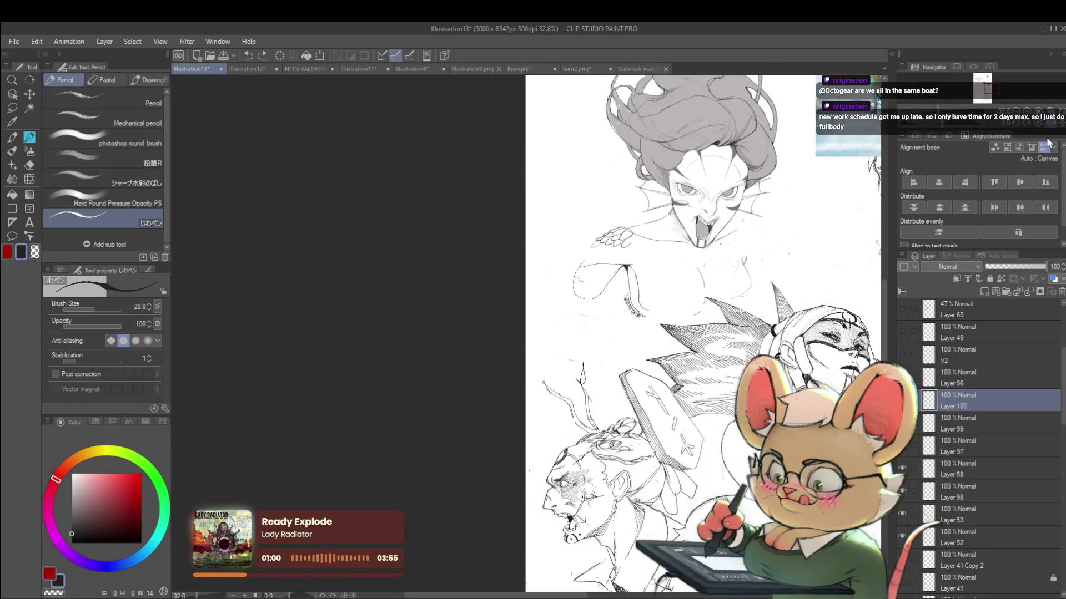
{"action": "scroll", "coordinate": [476, 264], "scroll_direction": "up", "scroll_amount": 2}
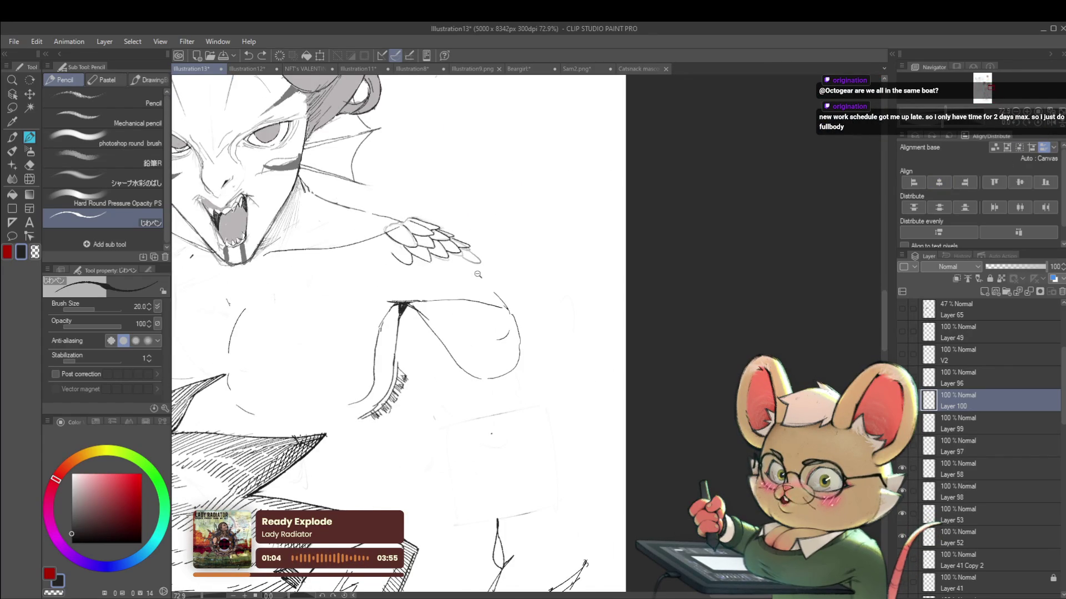
{"action": "scroll", "coordinate": [492, 258], "scroll_direction": "down", "scroll_amount": 2}
{"action": "scroll", "coordinate": [491, 258], "scroll_direction": "up", "scroll_amount": 2}
{"action": "left_click_drag", "start_coordinate": [458, 243], "coordinate": [422, 243]}
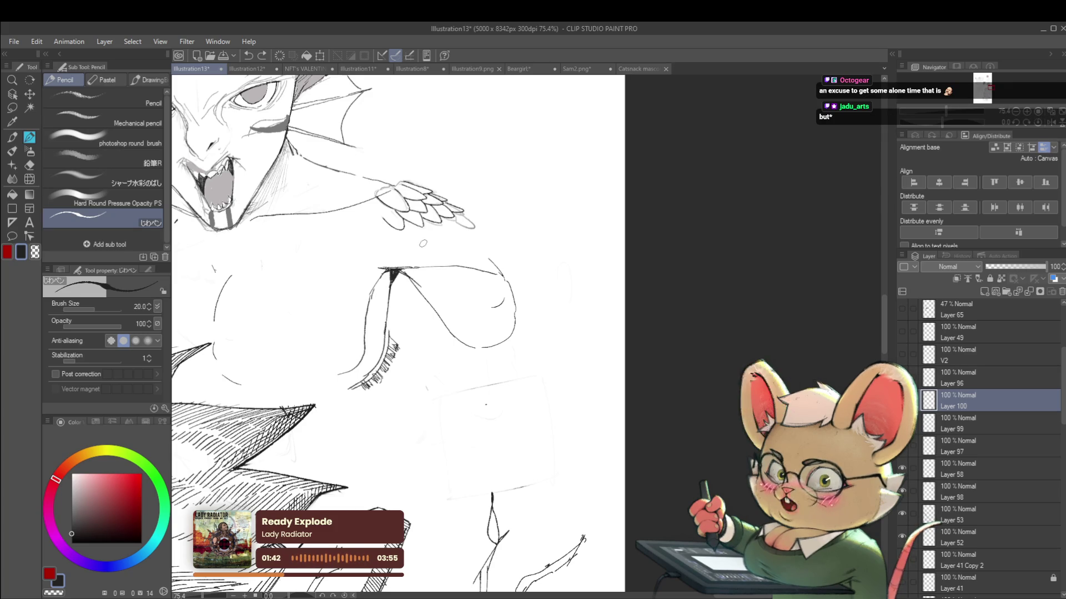
In a mirrored, zoomed view, undo the stroke near the wing and redraw a short top-edge line.
{"action": "left_click", "coordinate": [1049, 123]}
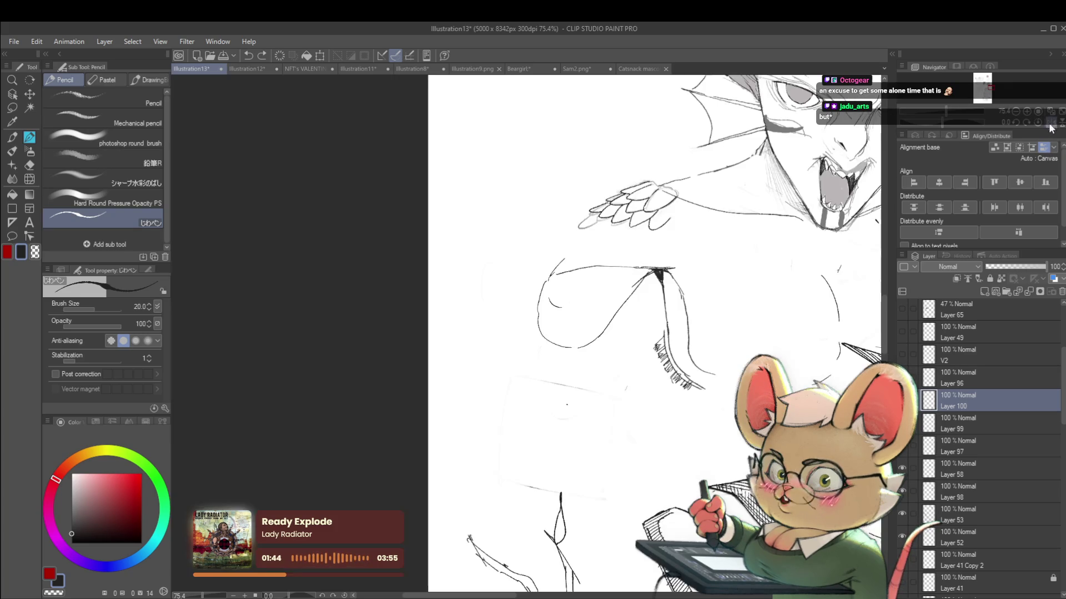
{"action": "scroll", "coordinate": [703, 298], "scroll_direction": "up", "scroll_amount": 3}
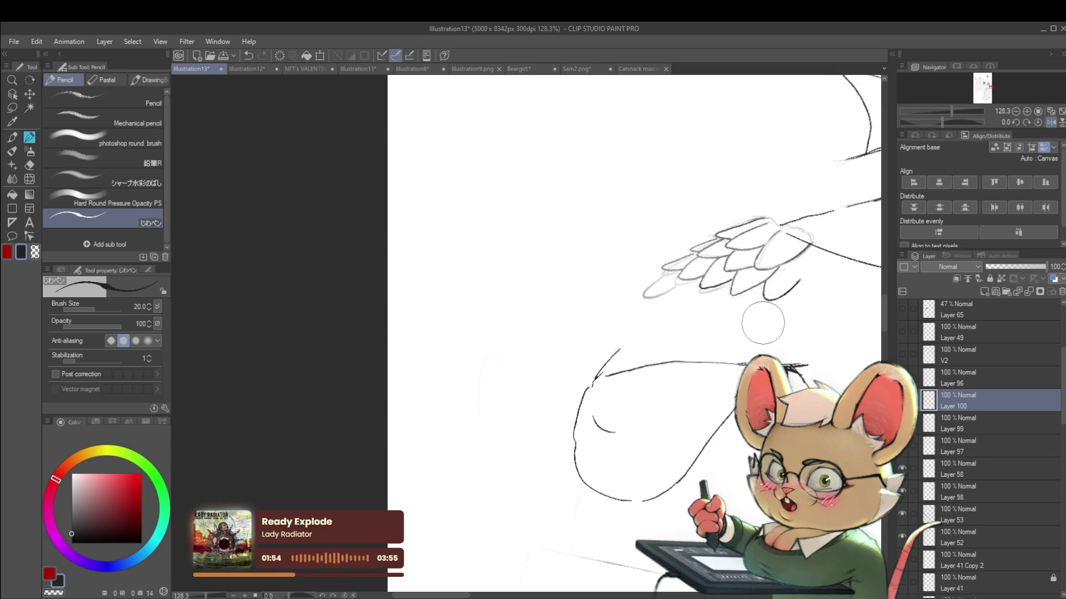
{"action": "left_click_drag", "start_coordinate": [762, 323], "coordinate": [651, 334]}
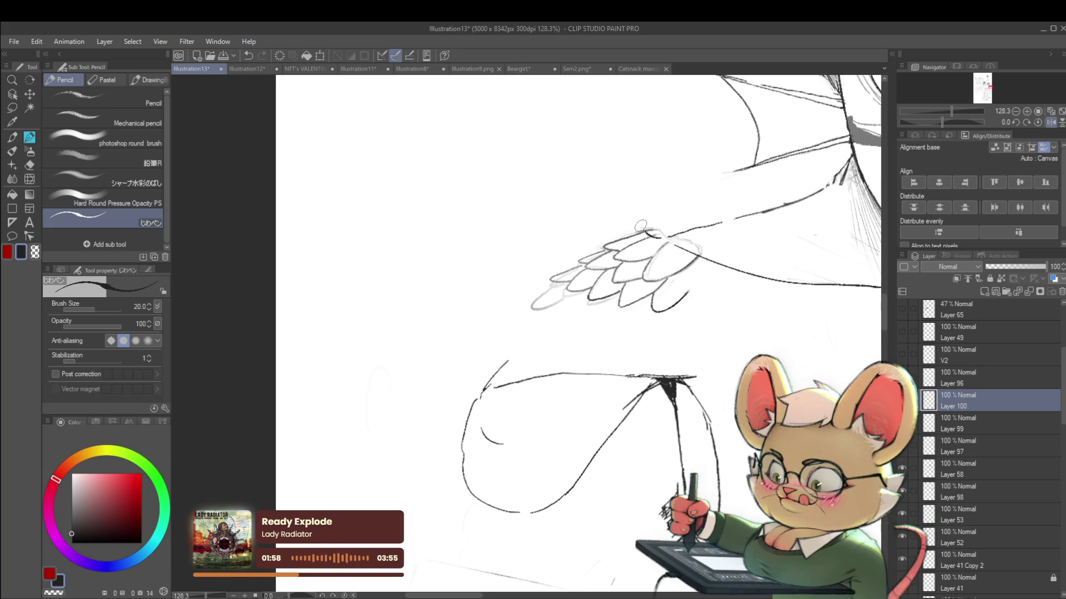
{"action": "key", "text": "ctrl+z"}
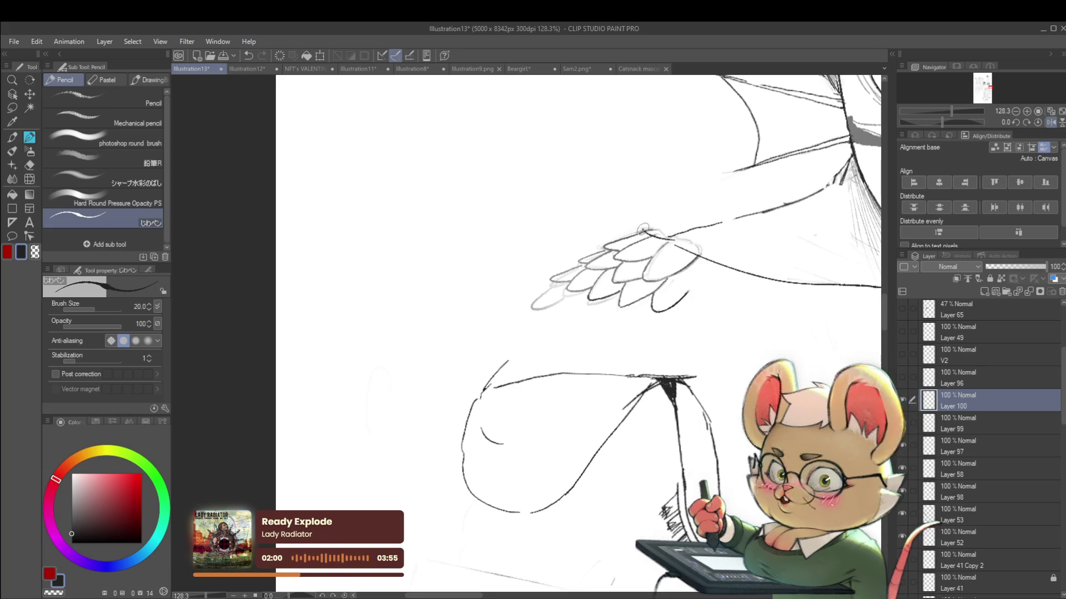
{"action": "left_click_drag", "start_coordinate": [663, 233], "coordinate": [647, 229]}
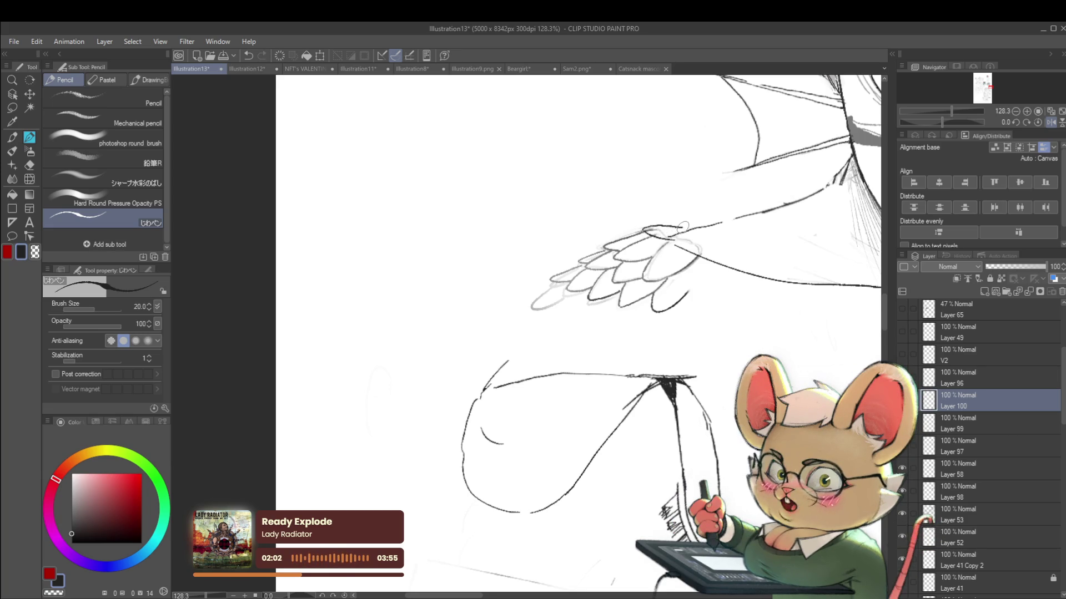
{"action": "scroll", "coordinate": [683, 227], "scroll_direction": "down", "scroll_amount": 5}
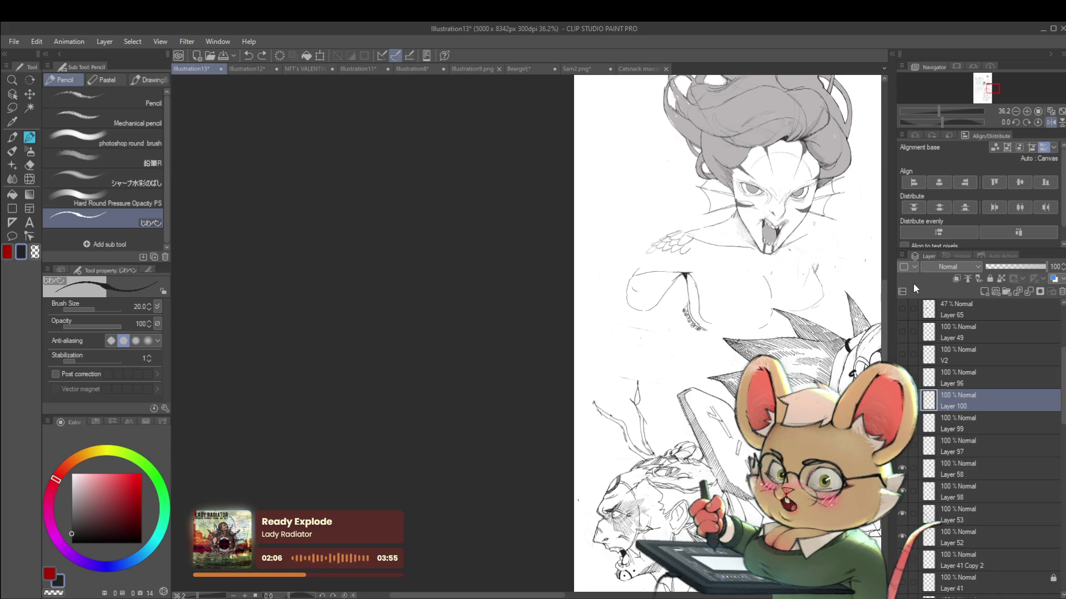
{"action": "left_click", "coordinate": [1054, 125]}
Undo the short stroke below the wing and redraw it extending down-right.
{"action": "scroll", "coordinate": [524, 228], "scroll_direction": "up", "scroll_amount": 5}
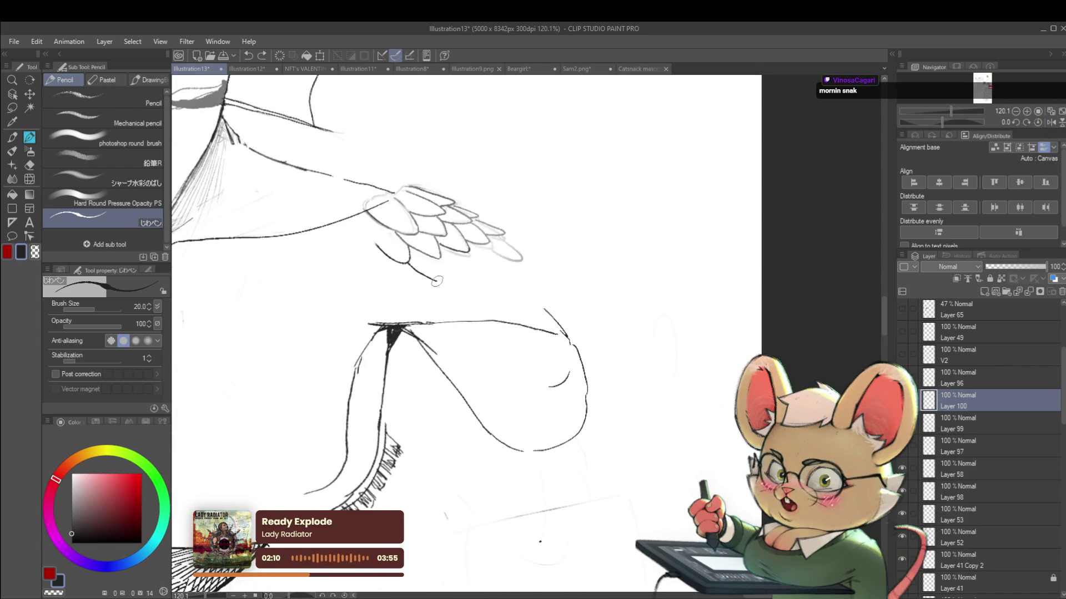
{"action": "key", "text": "ctrl+z"}
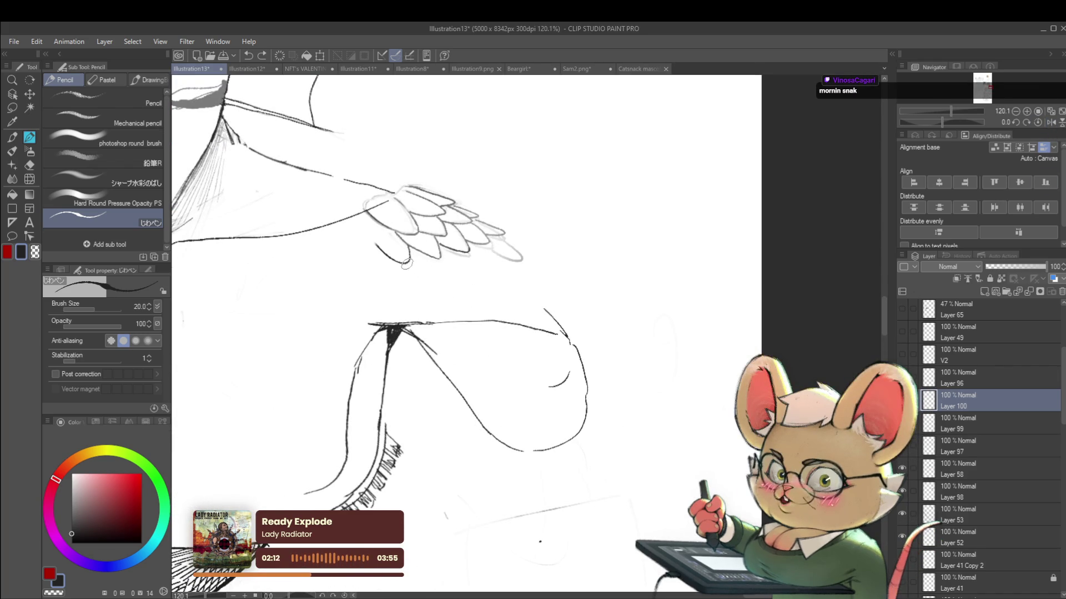
{"action": "left_click_drag", "start_coordinate": [408, 267], "coordinate": [436, 278]}
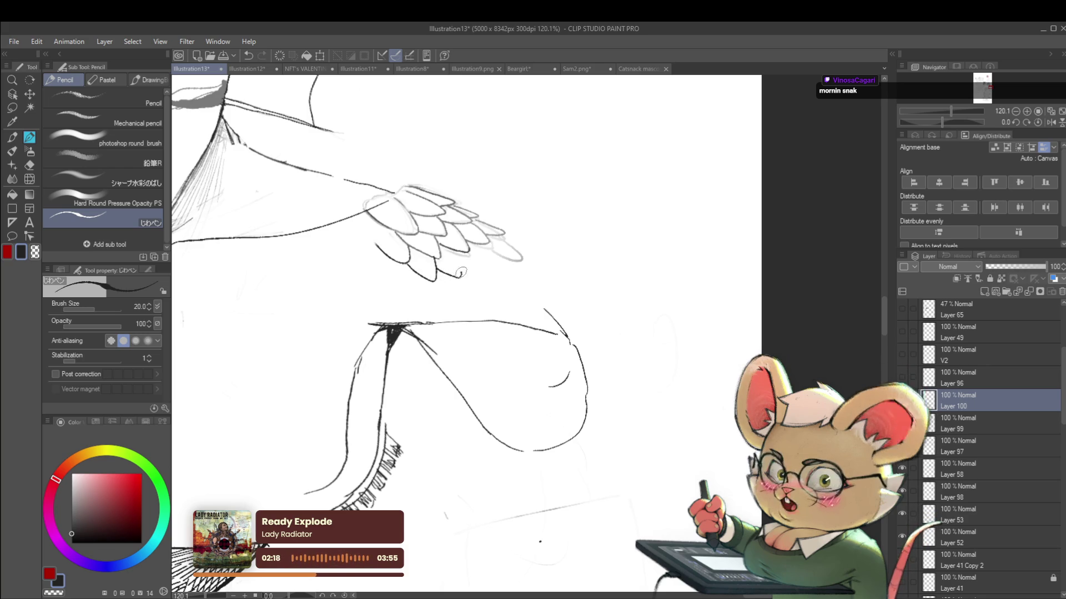
{"action": "scroll", "coordinate": [454, 255], "scroll_direction": "down", "scroll_amount": 5}
{"action": "scroll", "coordinate": [454, 256], "scroll_direction": "up", "scroll_amount": 5}
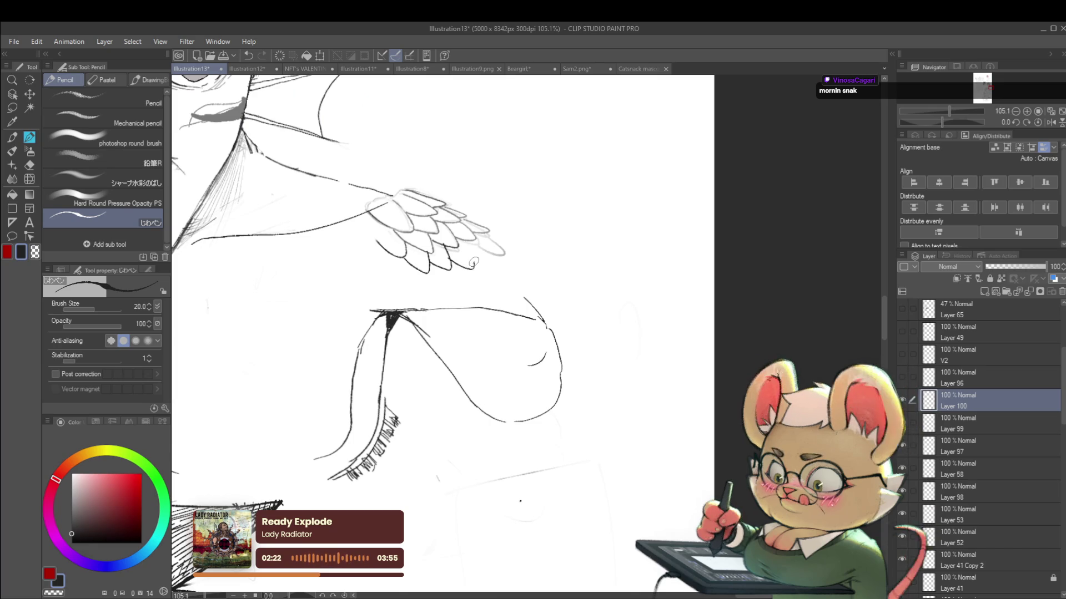
{"action": "scroll", "coordinate": [468, 268], "scroll_direction": "down", "scroll_amount": 5}
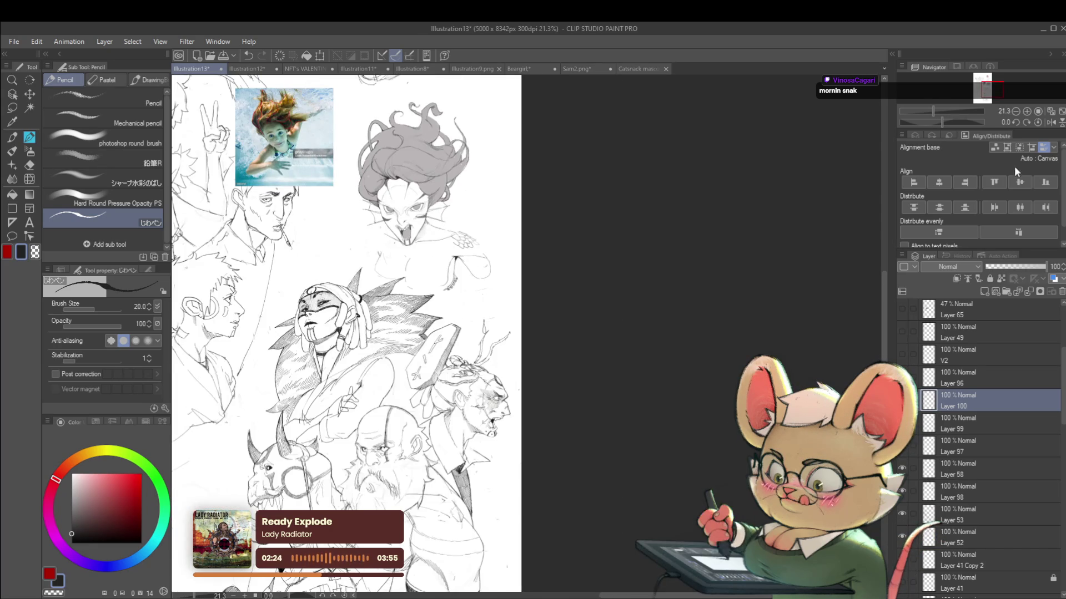
Darken the feather strokes on the wing's lower-left edge and add a small hook at its tip.
{"action": "left_click", "coordinate": [1051, 122]}
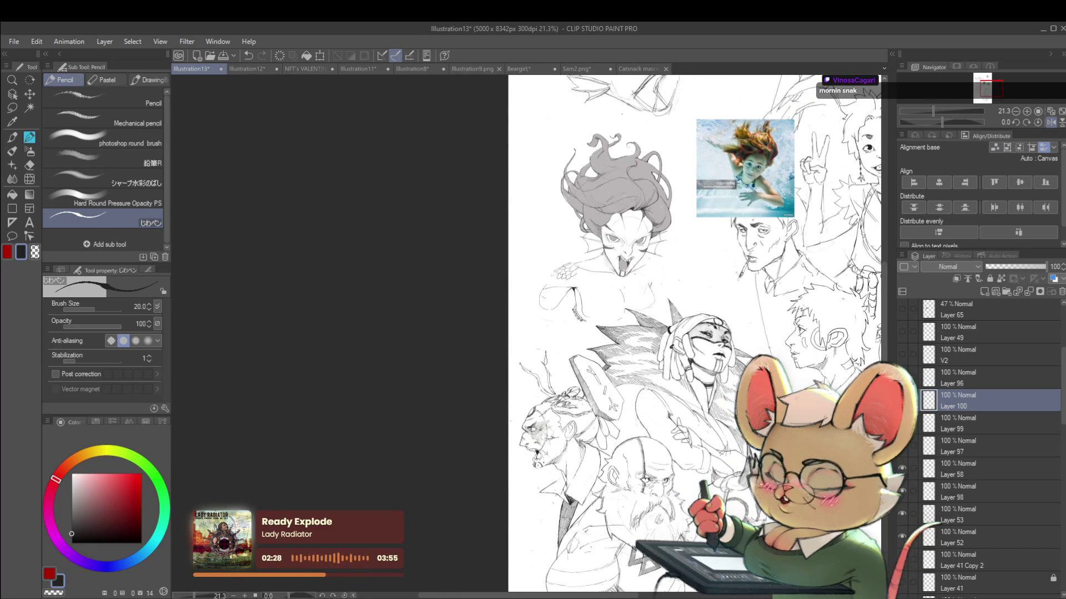
{"action": "scroll", "coordinate": [605, 289], "scroll_direction": "up", "scroll_amount": 5}
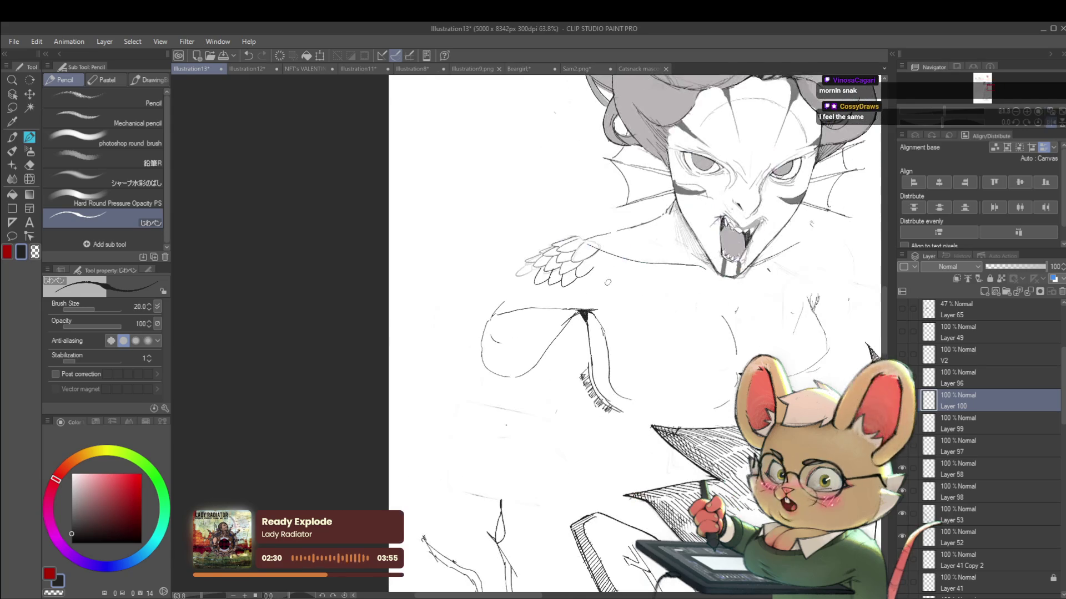
{"action": "scroll", "coordinate": [533, 274], "scroll_direction": "up", "scroll_amount": 2}
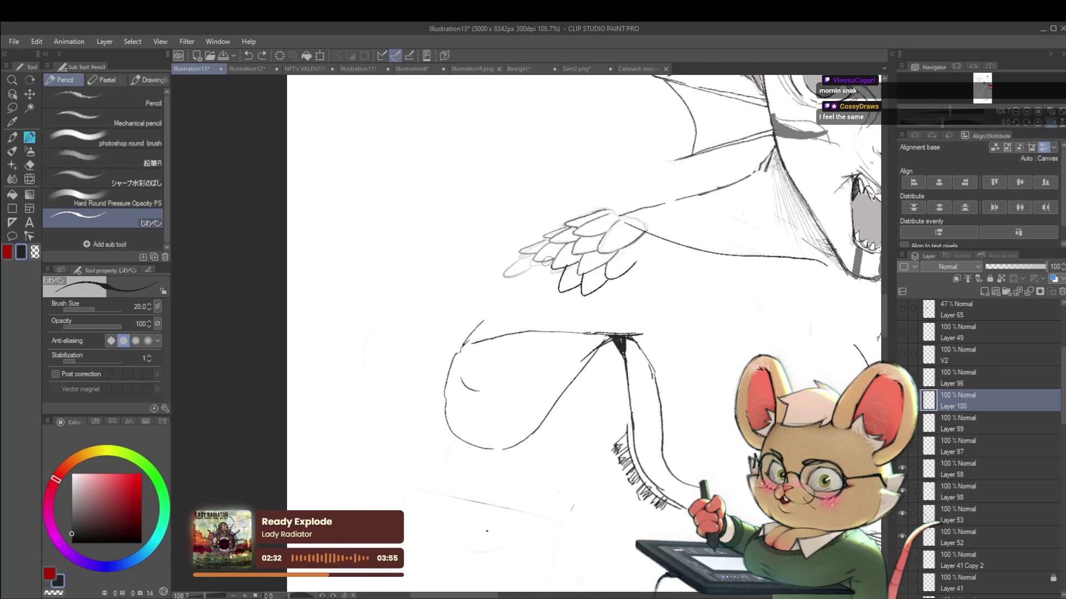
{"action": "left_click_drag", "start_coordinate": [546, 268], "coordinate": [539, 283]}
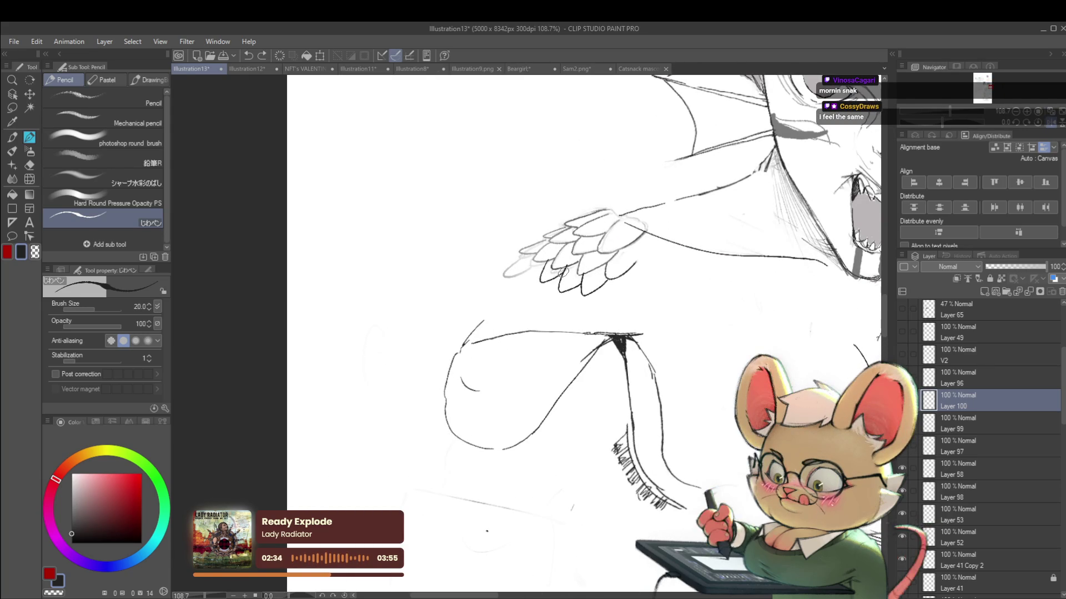
{"action": "mouse_move", "coordinate": [533, 255]}
{"action": "left_mouse_down"}
{"action": "mouse_move", "coordinate": [520, 277]}
{"action": "mouse_move", "coordinate": [534, 277]}
{"action": "left_mouse_up"}
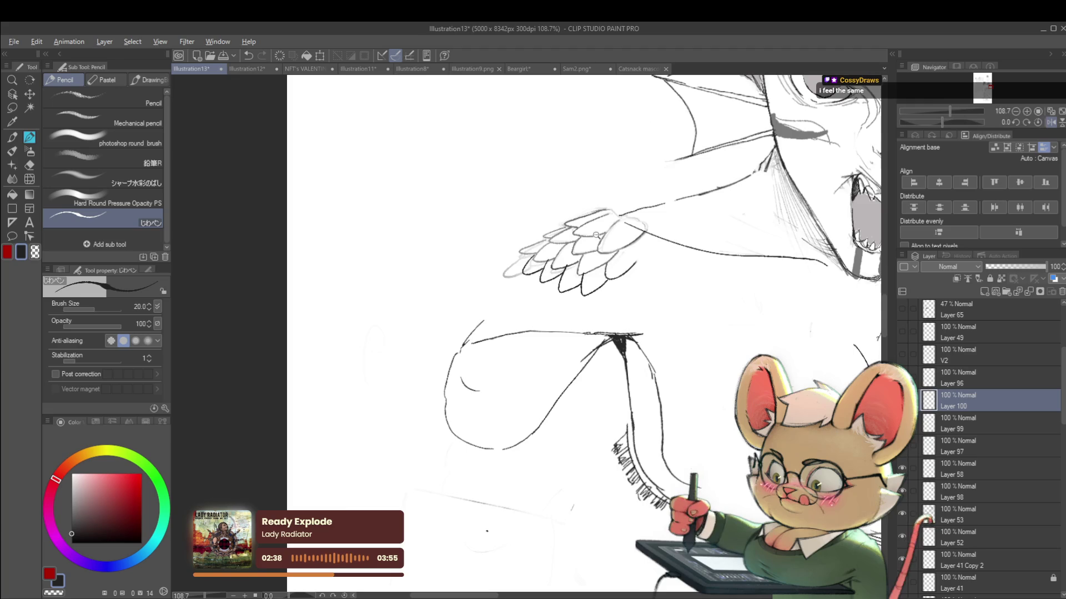
{"action": "scroll", "coordinate": [578, 236], "scroll_direction": "down", "scroll_amount": 2}
{"action": "scroll", "coordinate": [552, 233], "scroll_direction": "up", "scroll_amount": 3}
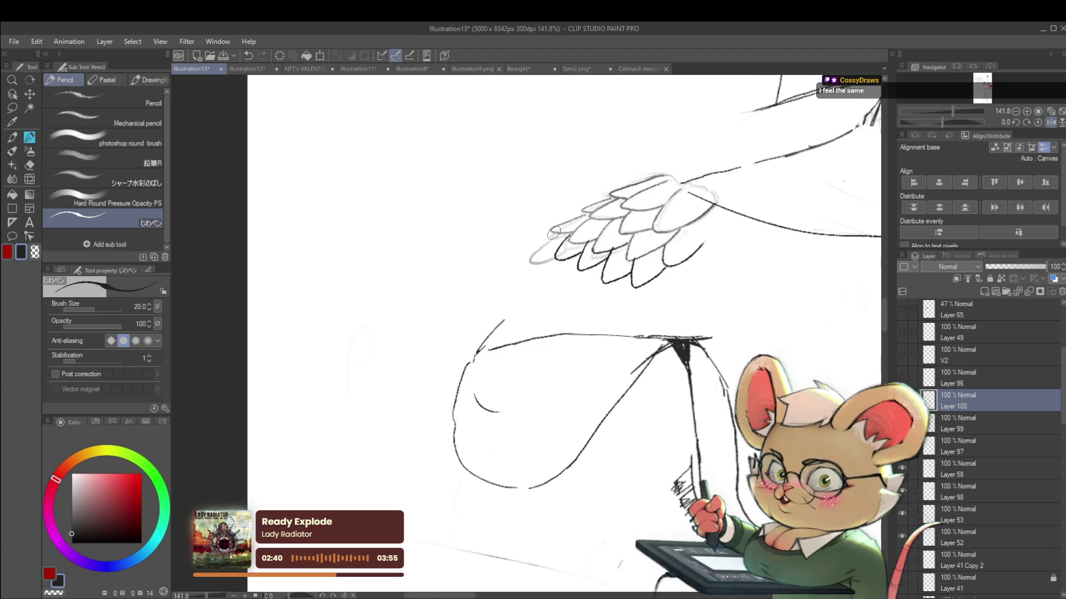
{"action": "left_click_drag", "start_coordinate": [543, 242], "coordinate": [537, 249]}
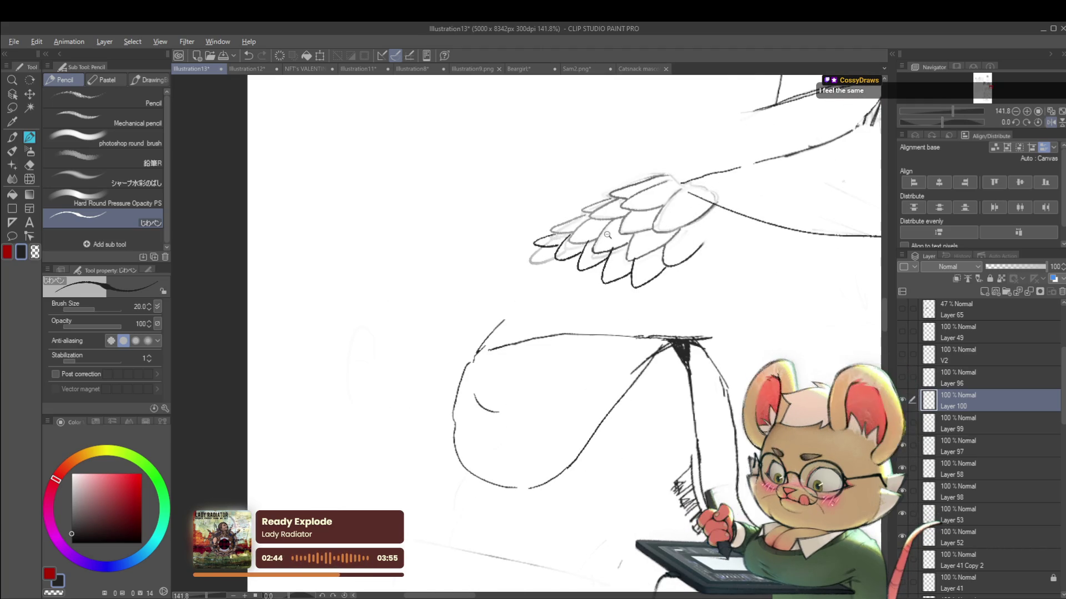
{"action": "scroll", "coordinate": [551, 245], "scroll_direction": "down", "scroll_amount": 5}
{"action": "scroll", "coordinate": [679, 292], "scroll_direction": "down", "scroll_amount": 2}
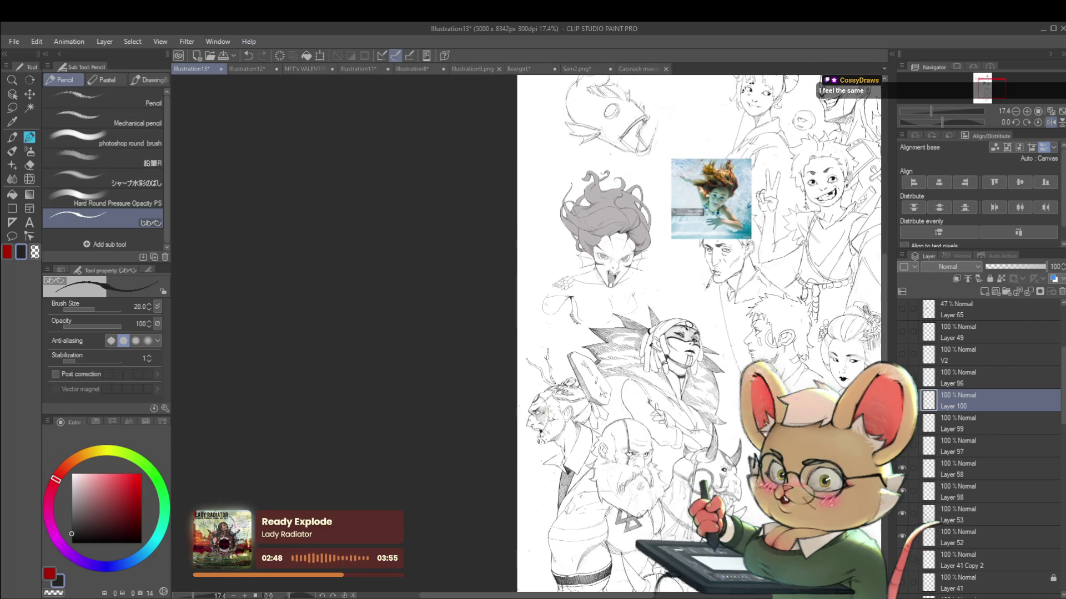
{"action": "scroll", "coordinate": [710, 271], "scroll_direction": "up", "scroll_amount": 2}
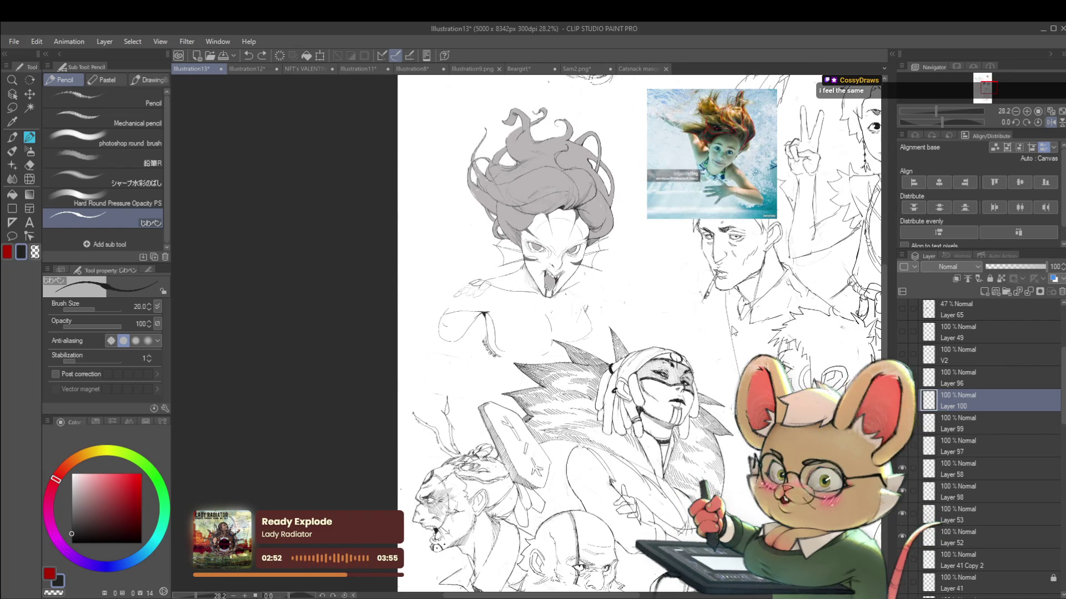
{"action": "scroll", "coordinate": [733, 331], "scroll_direction": "down", "scroll_amount": 3}
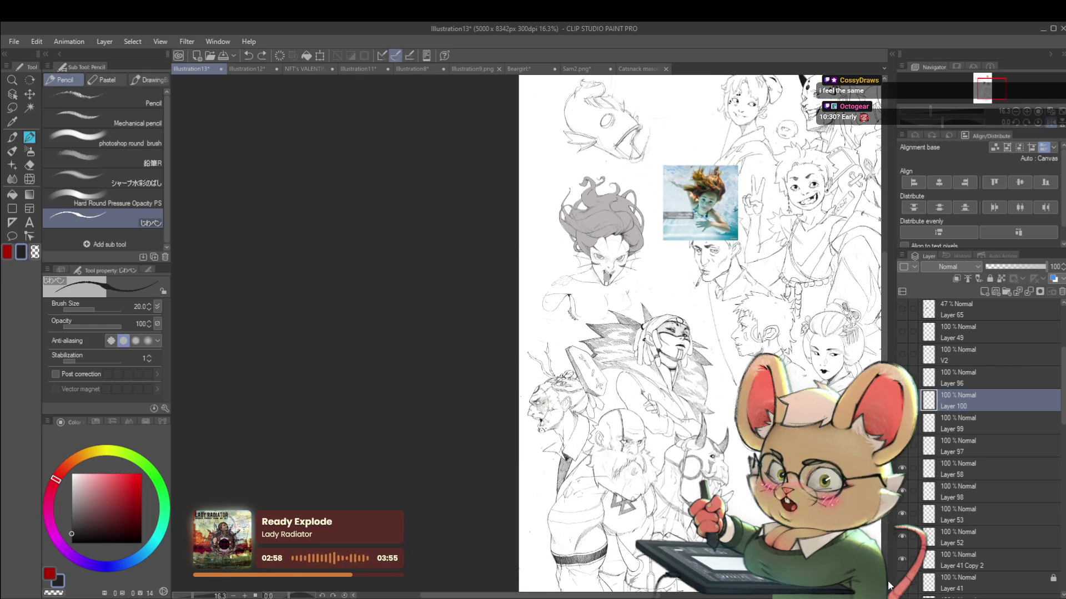
{"action": "left_click", "coordinate": [1049, 123]}
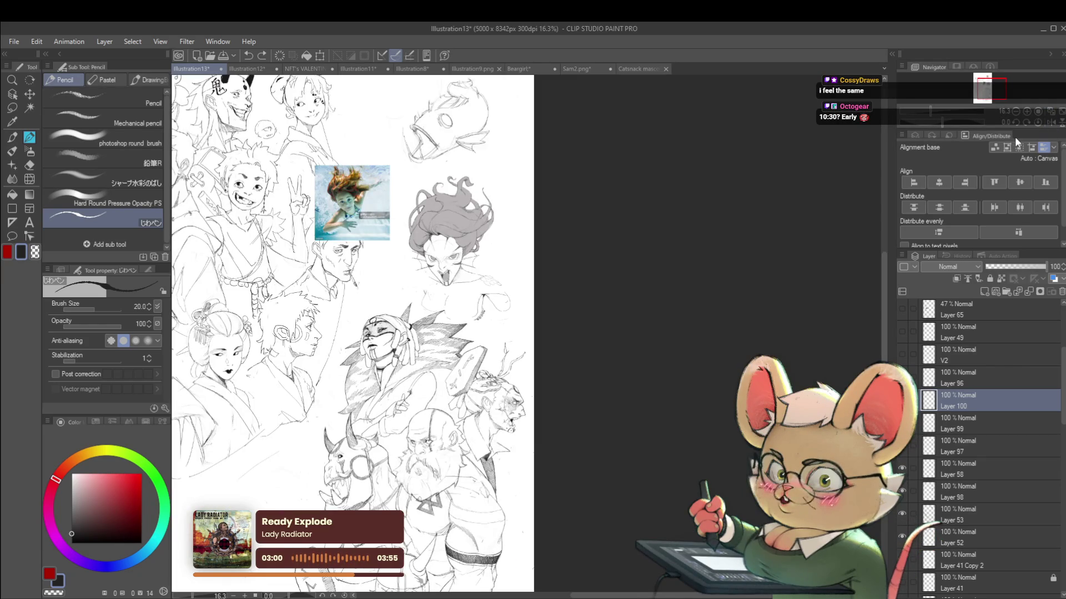
{"action": "left_click_drag", "start_coordinate": [687, 282], "coordinate": [736, 289]}
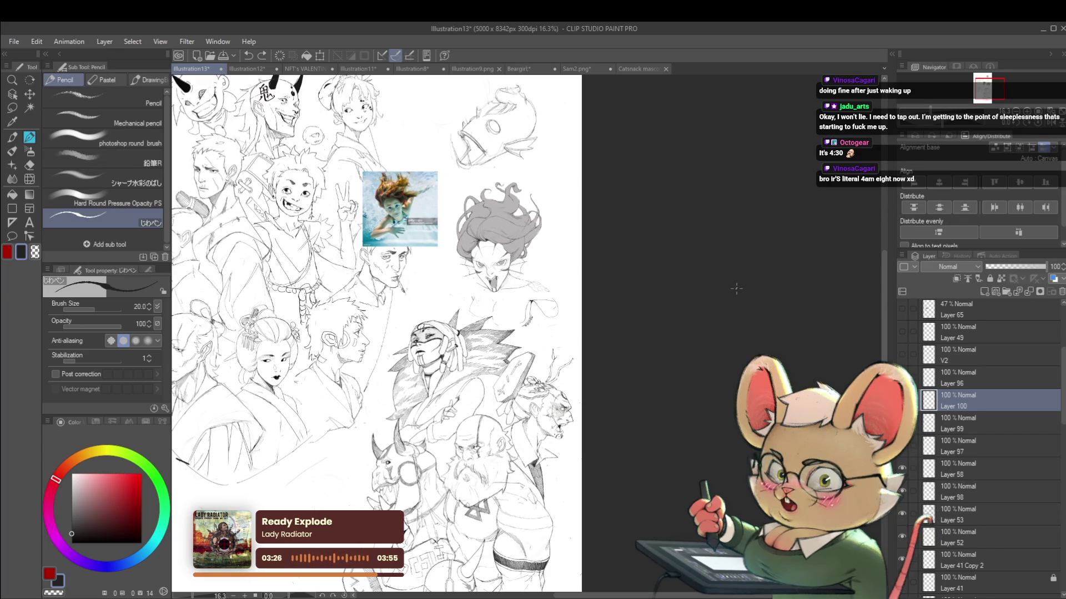
{"action": "scroll", "coordinate": [499, 278], "scroll_direction": "up", "scroll_amount": 2}
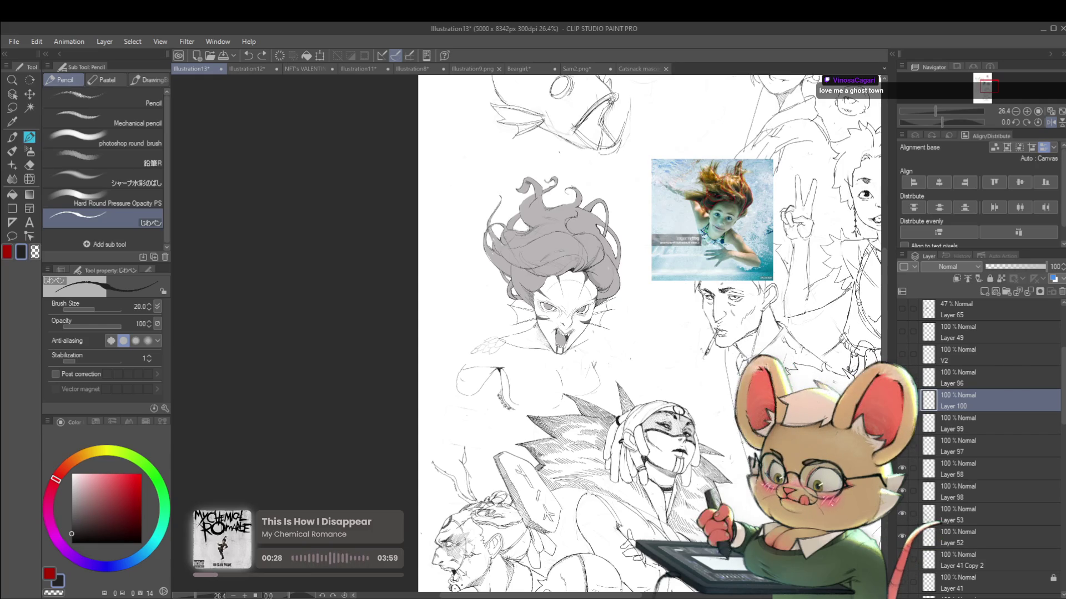
Mirror the canvas and centre on the siren sketch to check the head's proportions.
{"action": "left_click", "coordinate": [1043, 124]}
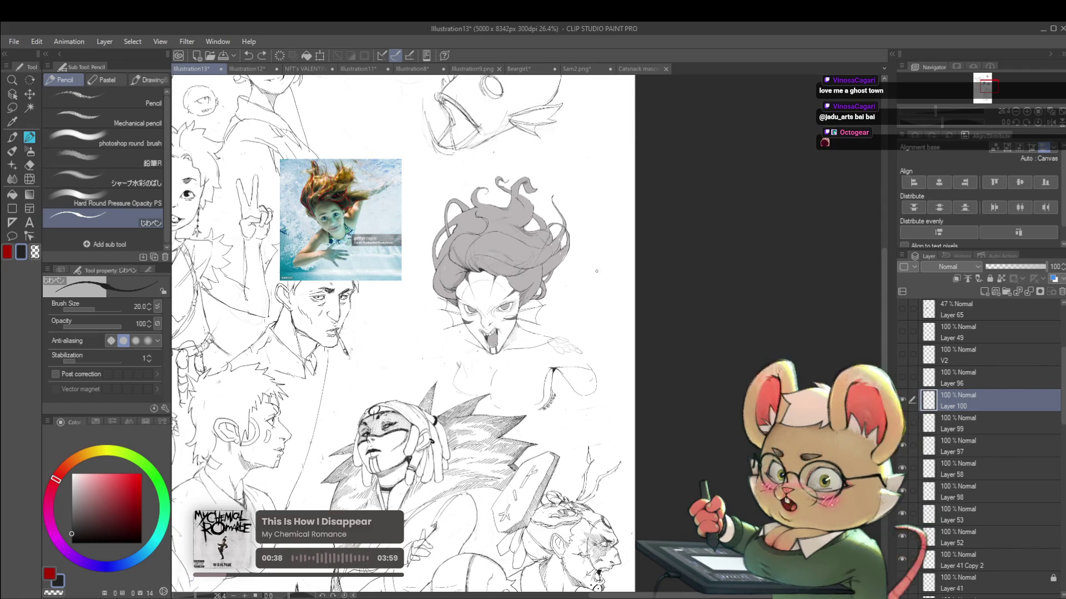
{"action": "left_click_drag", "start_coordinate": [546, 257], "coordinate": [589, 274]}
{"action": "scroll", "coordinate": [589, 274], "scroll_direction": "up", "scroll_amount": 3}
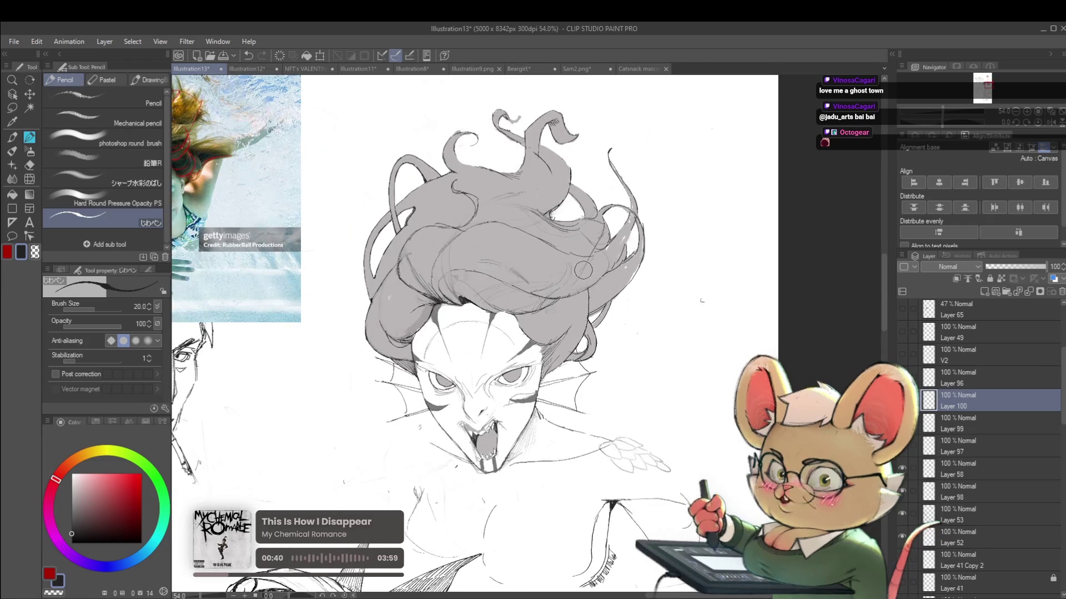
{"action": "key", "text": "h"}
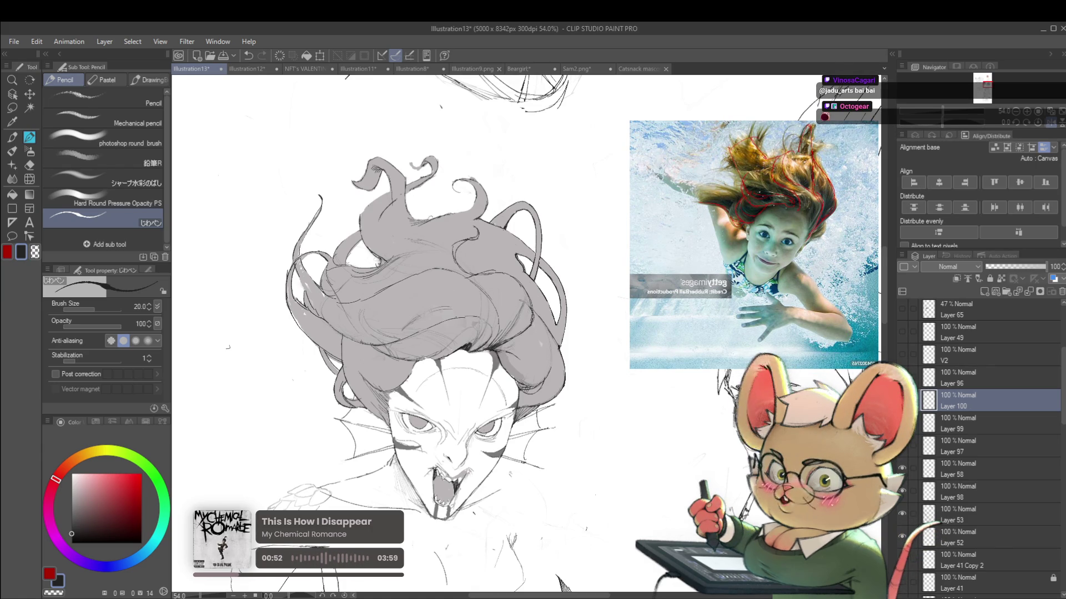
Pull back across the page, recentre on the mermaid head, and mirror the view again.
{"action": "scroll", "coordinate": [527, 333], "scroll_direction": "down", "scroll_amount": 5}
{"action": "left_click_drag", "start_coordinate": [499, 333], "coordinate": [538, 295]}
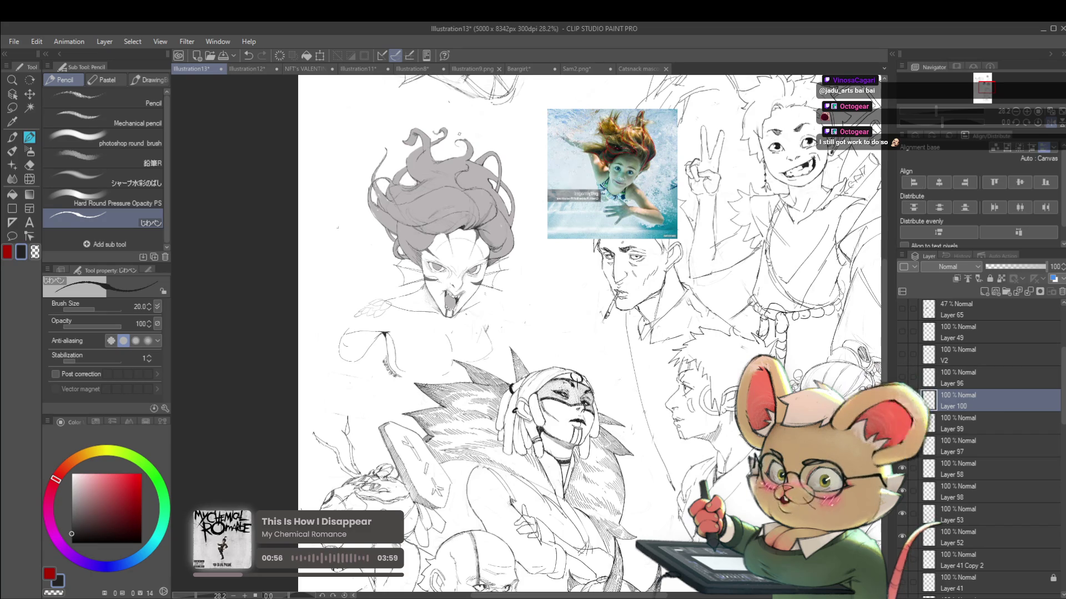
{"action": "left_click_drag", "start_coordinate": [500, 278], "coordinate": [528, 321]}
{"action": "scroll", "coordinate": [458, 223], "scroll_direction": "up", "scroll_amount": 3}
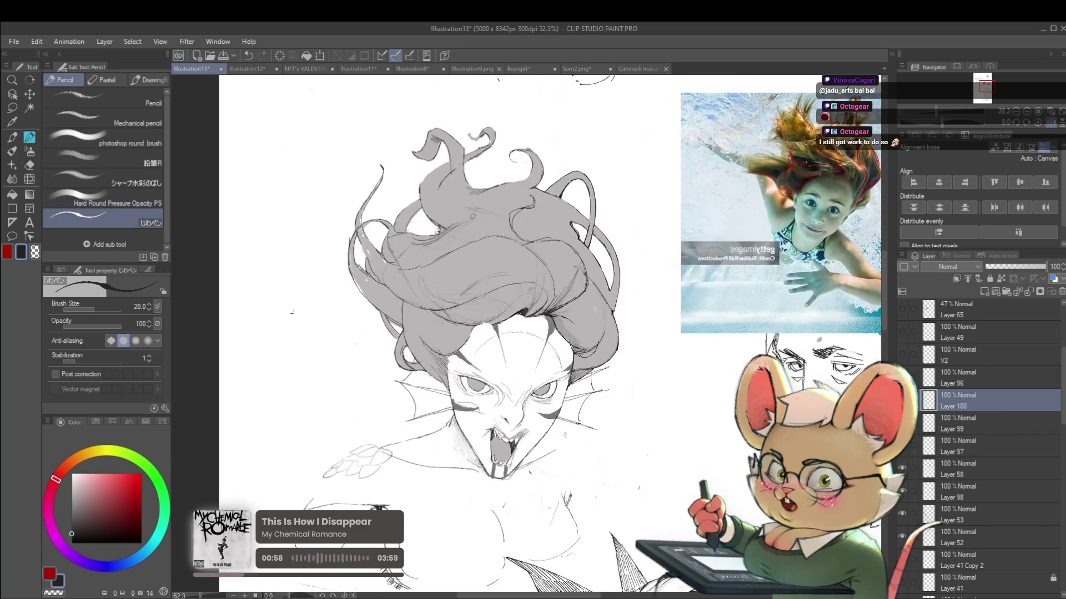
{"action": "left_click_drag", "start_coordinate": [460, 193], "coordinate": [486, 234]}
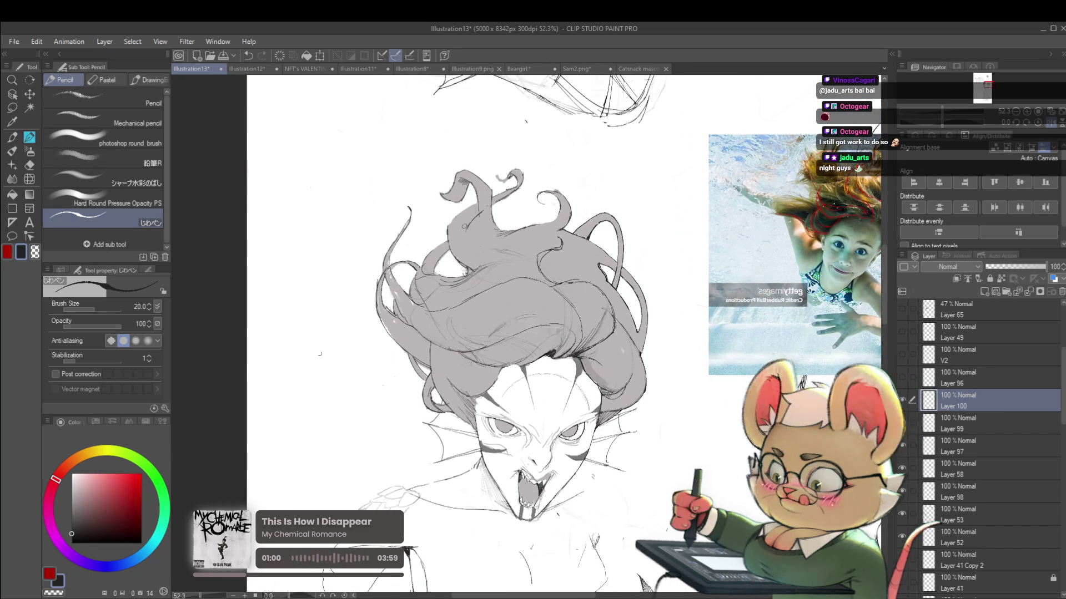
{"action": "scroll", "coordinate": [390, 282], "scroll_direction": "up", "scroll_amount": 4}
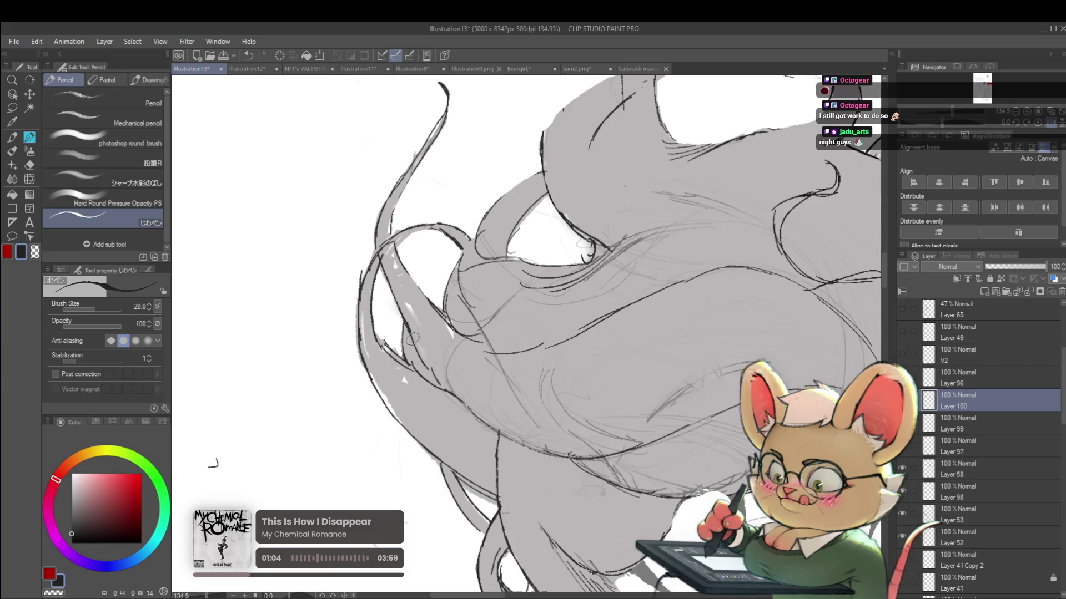
{"action": "scroll", "coordinate": [401, 314], "scroll_direction": "down", "scroll_amount": 4}
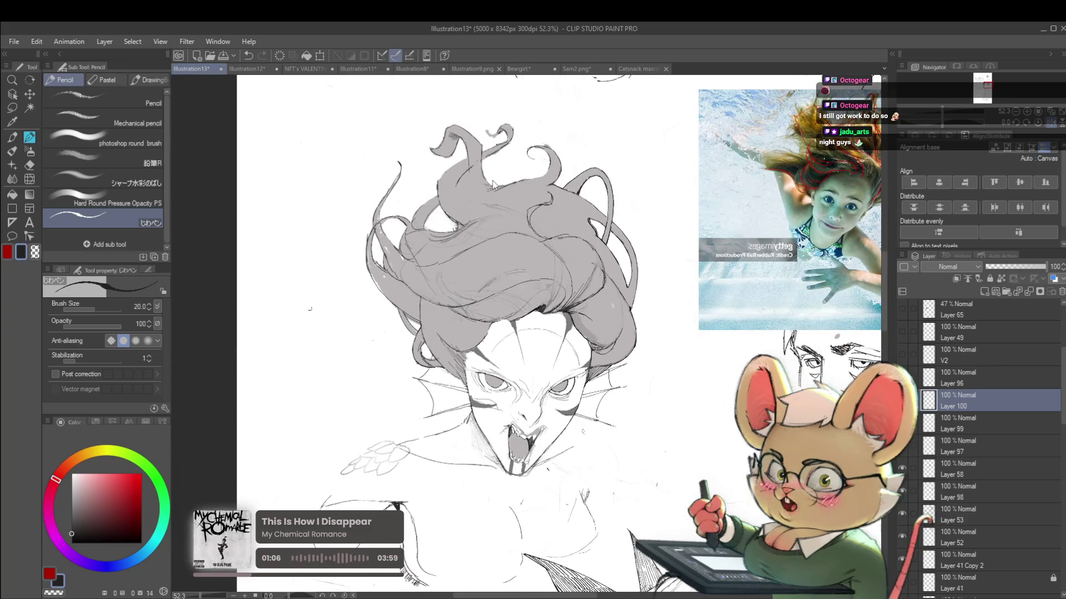
{"action": "key", "text": "h"}
Bring the lower part of the figure into view and zoom around to inspect it.
{"action": "left_click_drag", "start_coordinate": [626, 437], "coordinate": [665, 273]}
{"action": "scroll", "coordinate": [558, 235], "scroll_direction": "up", "scroll_amount": 3}
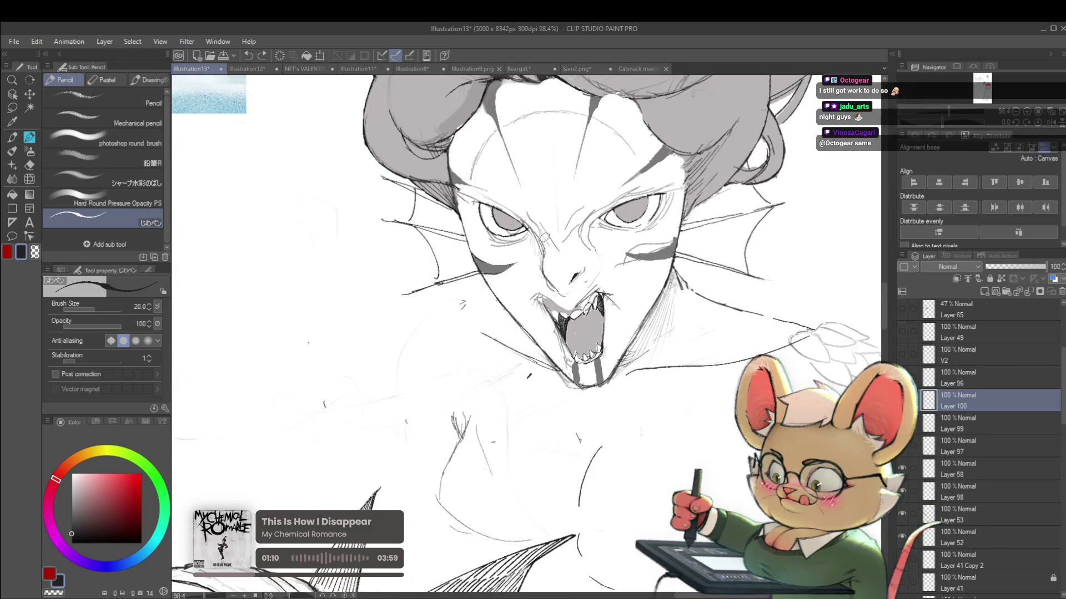
{"action": "scroll", "coordinate": [547, 238], "scroll_direction": "up", "scroll_amount": 2}
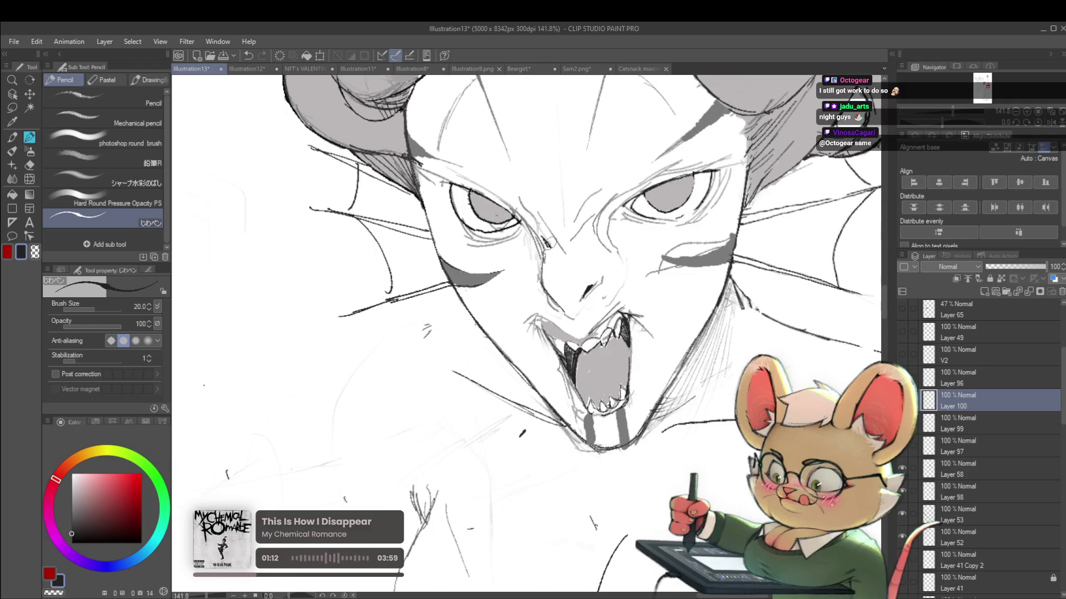
{"action": "scroll", "coordinate": [548, 245], "scroll_direction": "down", "scroll_amount": 5}
{"action": "scroll", "coordinate": [559, 249], "scroll_direction": "up", "scroll_amount": 8}
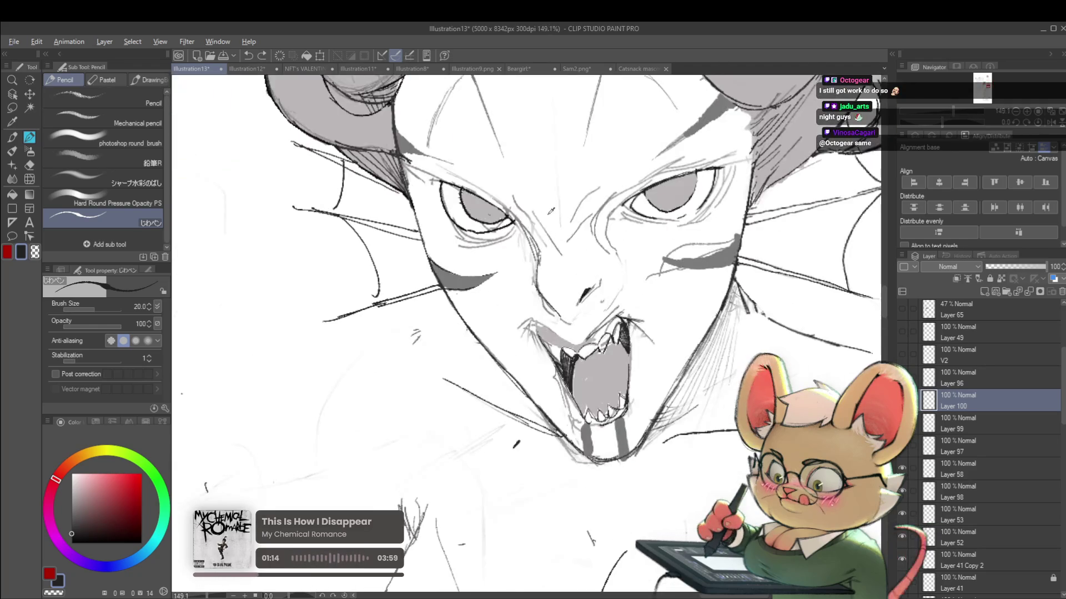
{"action": "scroll", "coordinate": [581, 254], "scroll_direction": "down", "scroll_amount": 4}
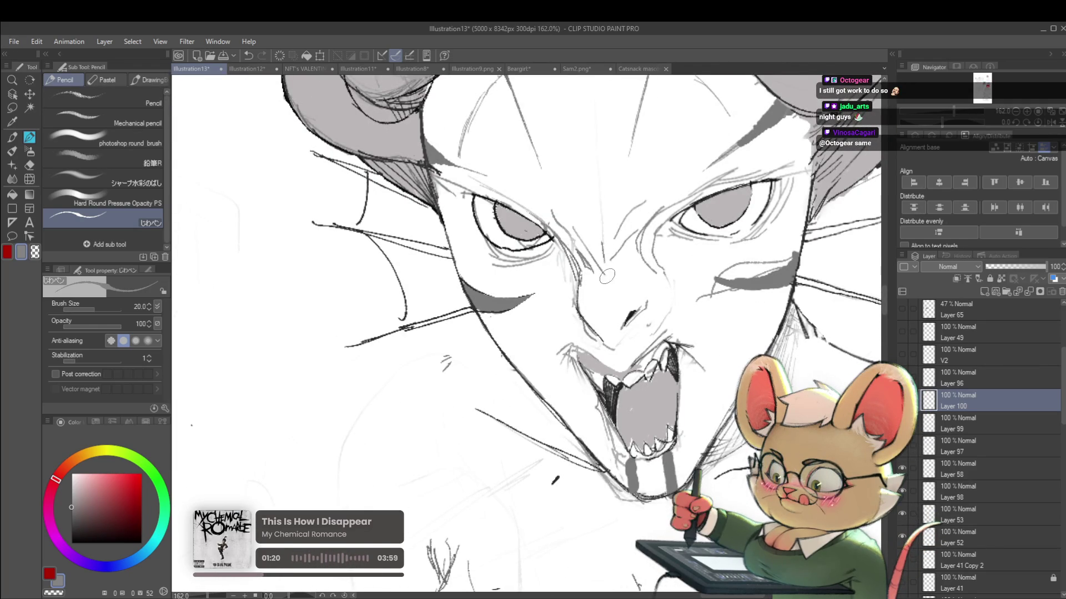
{"action": "scroll", "coordinate": [606, 274], "scroll_direction": "down", "scroll_amount": 5}
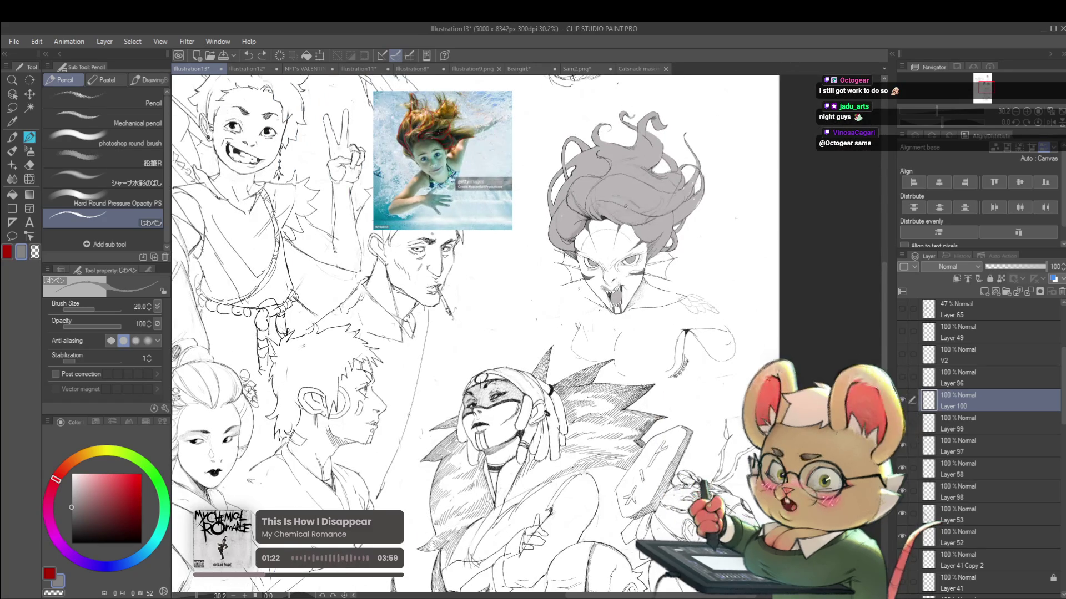
{"action": "scroll", "coordinate": [626, 203], "scroll_direction": "up", "scroll_amount": 4}
{"action": "scroll", "coordinate": [595, 266], "scroll_direction": "up", "scroll_amount": 2}
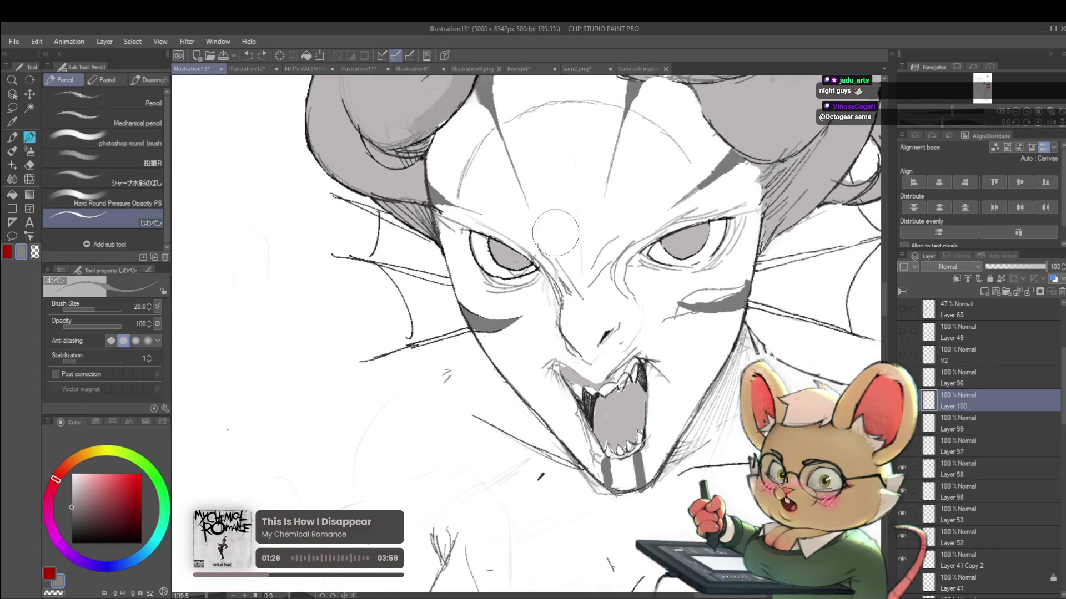
{"action": "scroll", "coordinate": [545, 234], "scroll_direction": "down", "scroll_amount": 5}
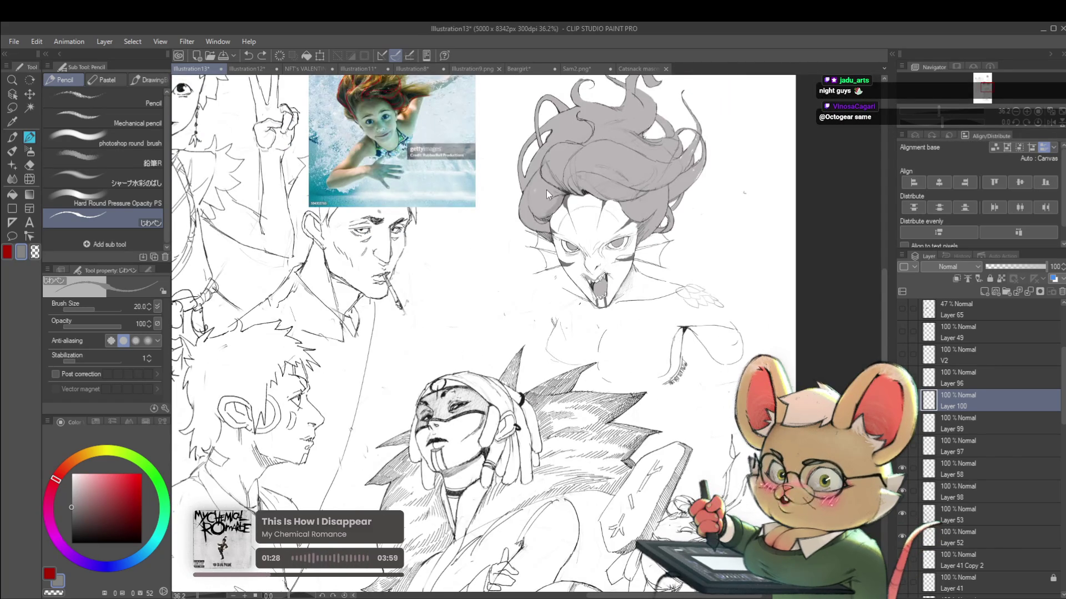
{"action": "scroll", "coordinate": [594, 255], "scroll_direction": "up", "scroll_amount": 5}
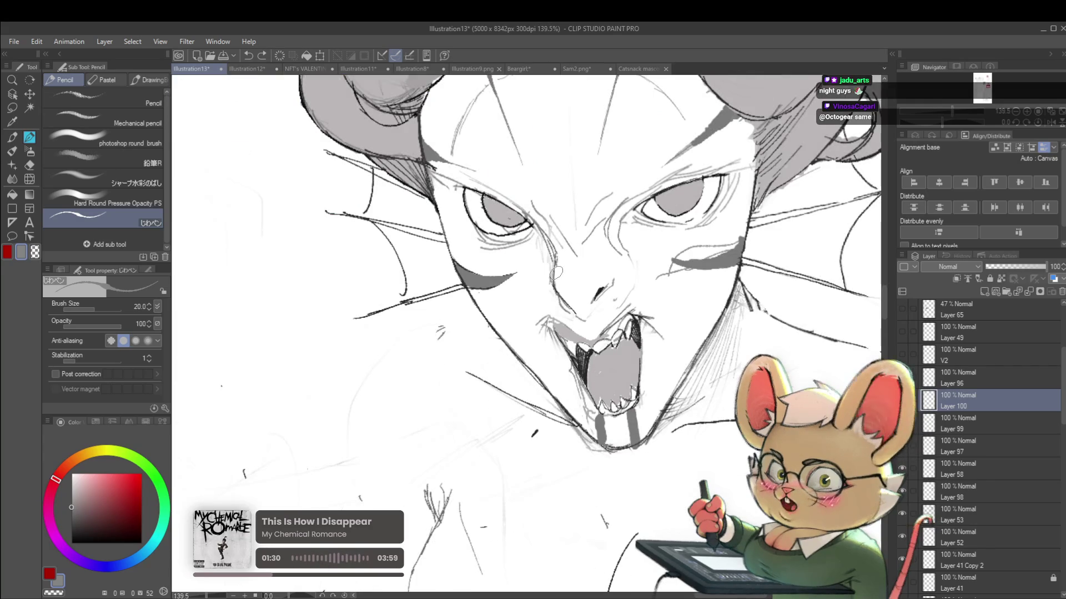
{"action": "scroll", "coordinate": [586, 323], "scroll_direction": "down", "scroll_amount": 4}
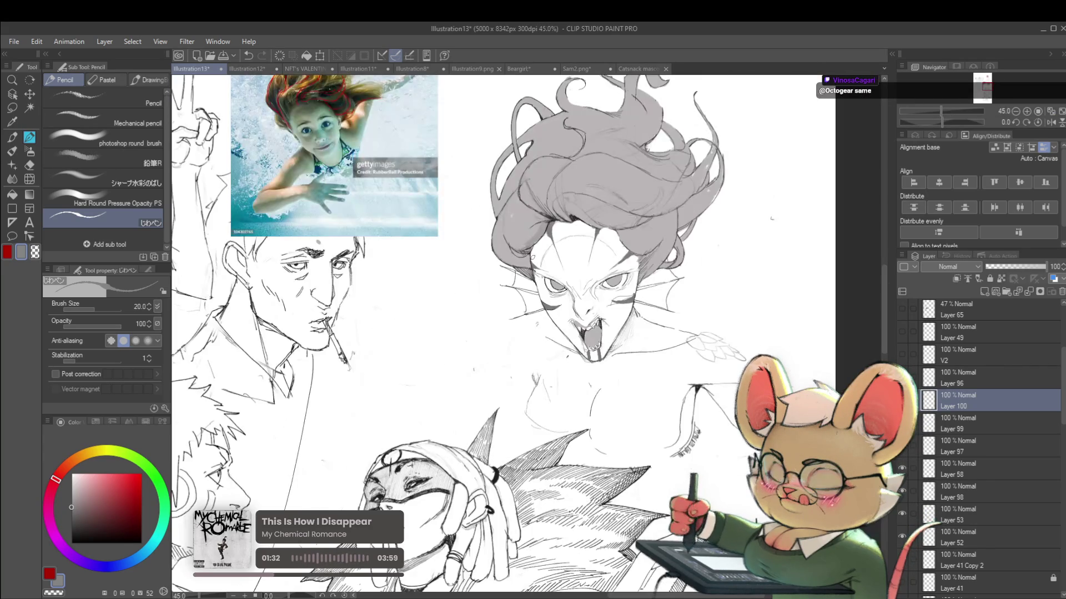
Flip the view back to normal and zoom in on the siren's open mouth.
{"action": "left_click", "coordinate": [1051, 122]}
{"action": "scroll", "coordinate": [666, 333], "scroll_direction": "down", "scroll_amount": 2}
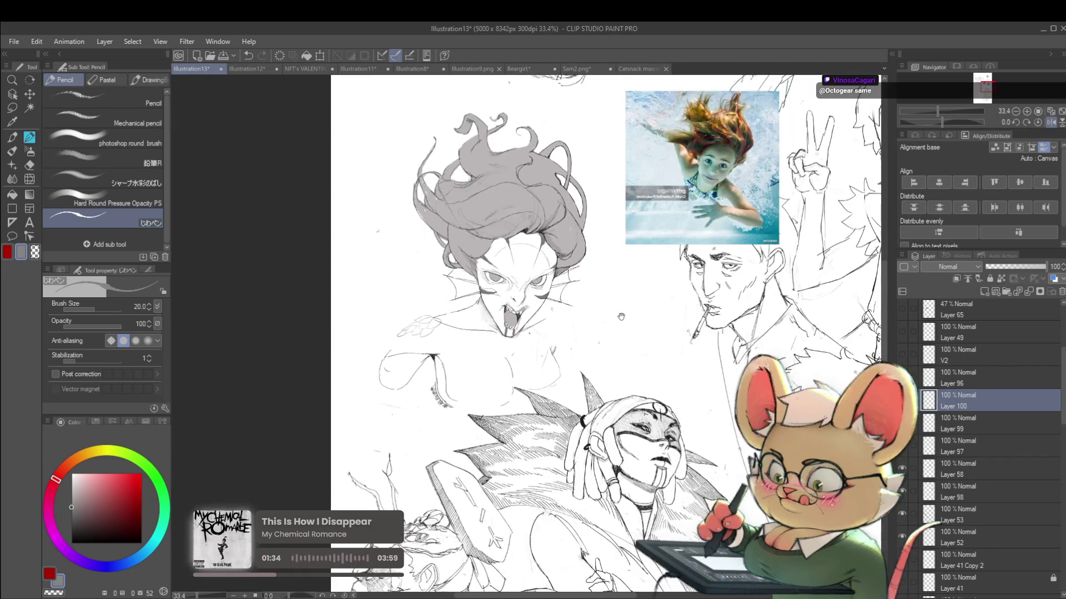
{"action": "scroll", "coordinate": [668, 271], "scroll_direction": "up", "scroll_amount": 3}
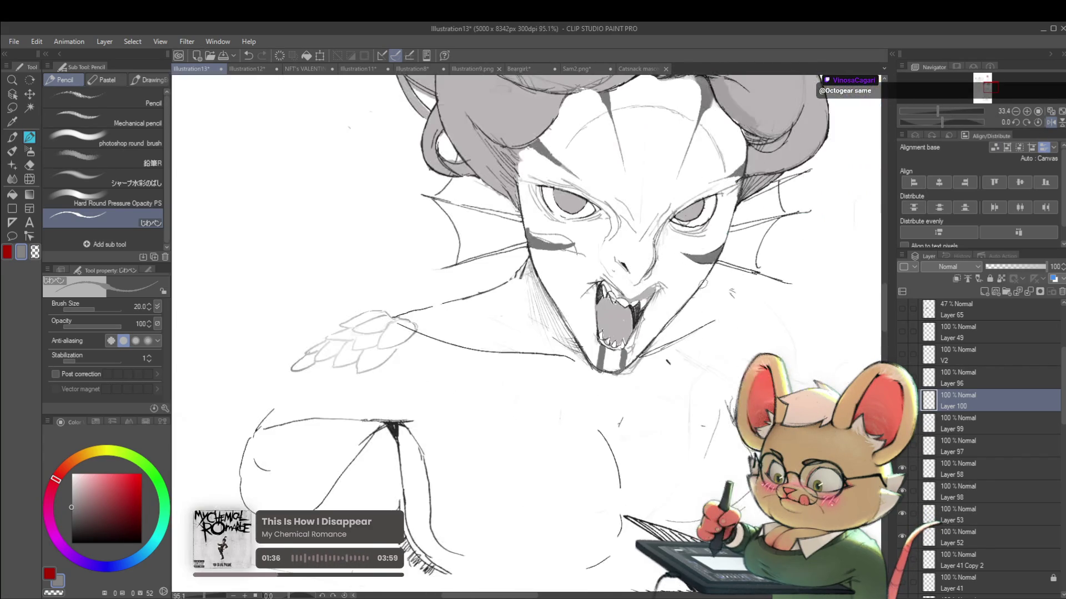
{"action": "scroll", "coordinate": [666, 278], "scroll_direction": "down", "scroll_amount": 2}
{"action": "scroll", "coordinate": [662, 290], "scroll_direction": "up", "scroll_amount": 4}
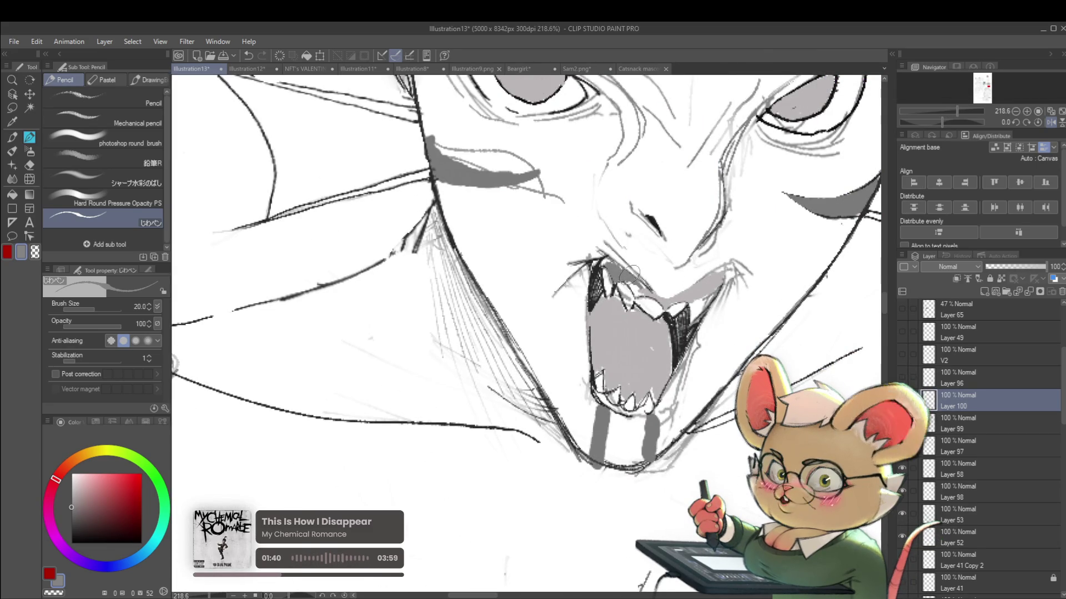
Choose a lighter grey and a smaller brush for the mouth details, then view the whole figure again.
{"action": "left_click", "coordinate": [652, 289], "text": "alt"}
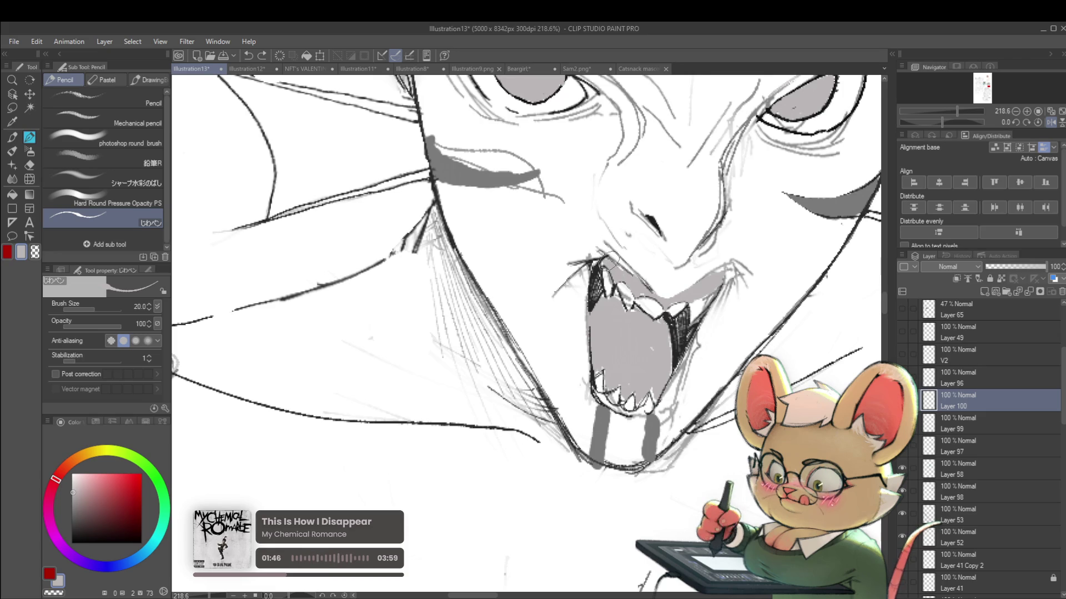
{"action": "scroll", "coordinate": [634, 282], "scroll_direction": "down", "scroll_amount": 10}
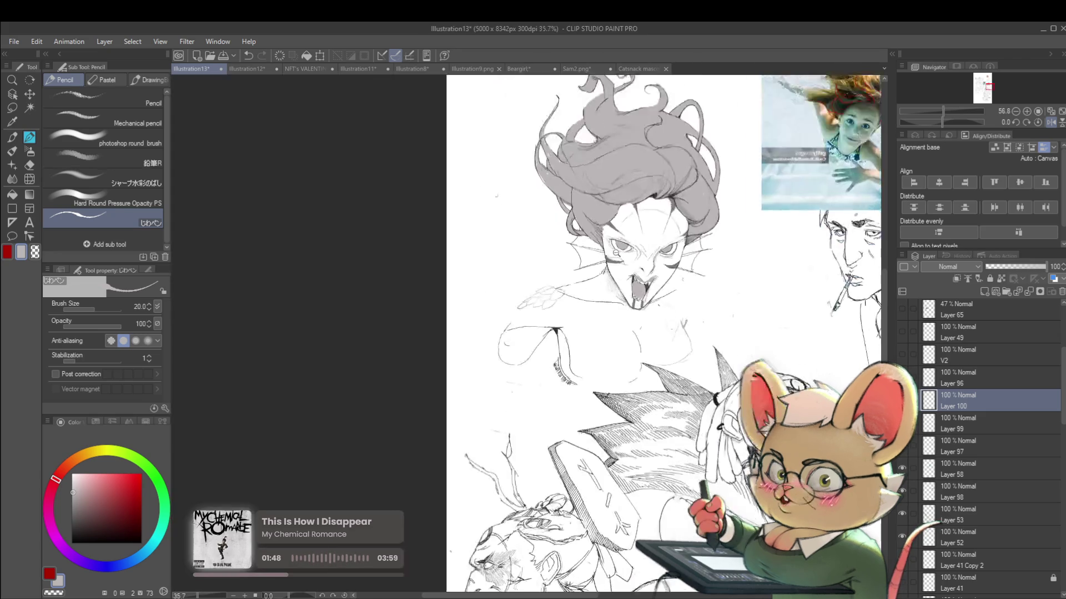
{"action": "scroll", "coordinate": [655, 230], "scroll_direction": "up", "scroll_amount": 7}
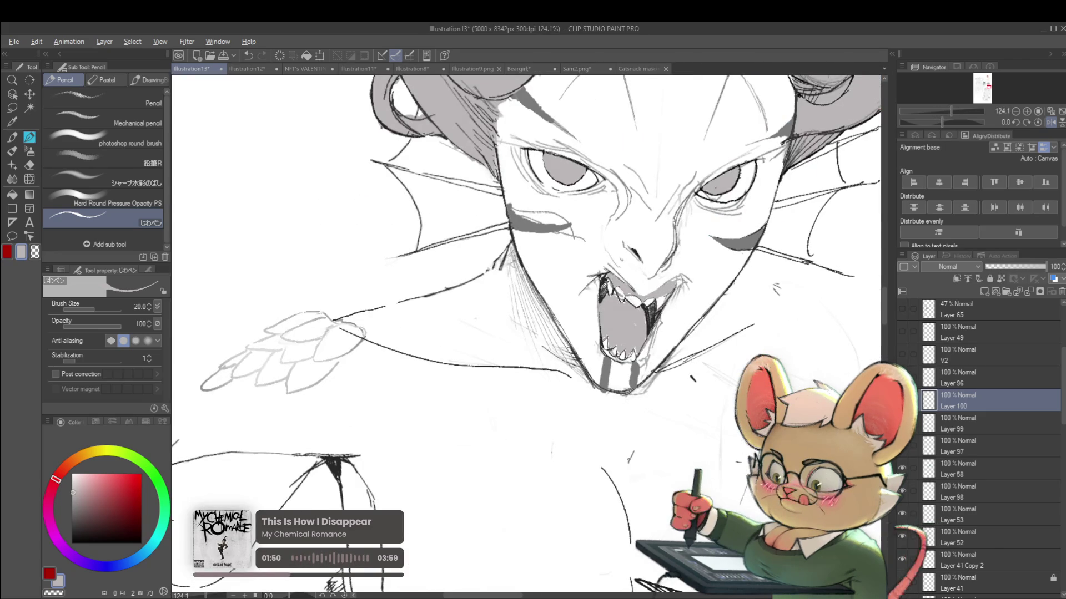
{"action": "scroll", "coordinate": [601, 282], "scroll_direction": "up", "scroll_amount": 1}
{"action": "scroll", "coordinate": [588, 277], "scroll_direction": "up", "scroll_amount": 2}
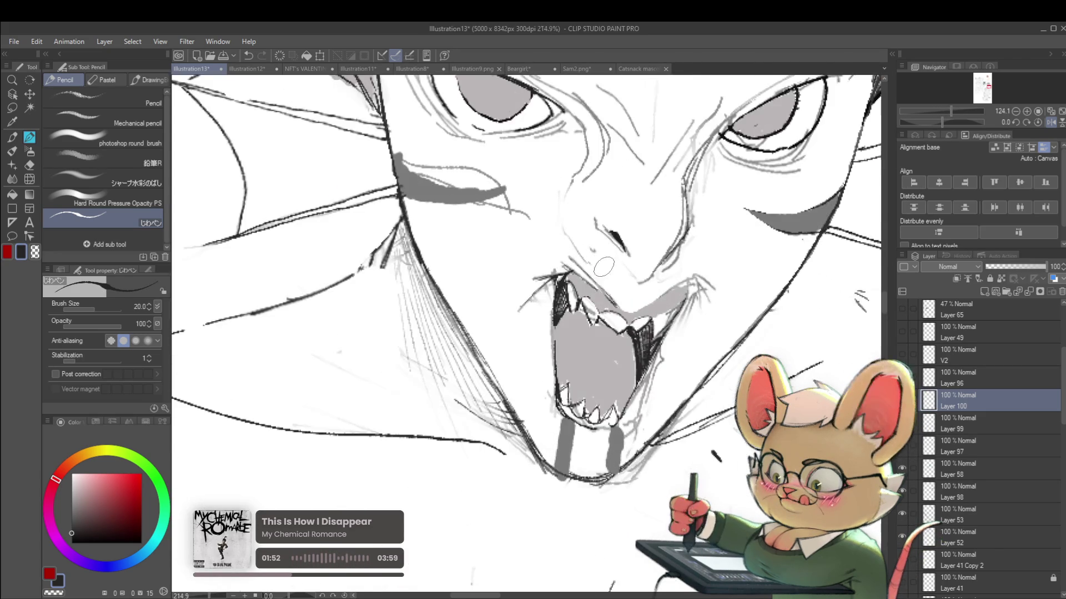
{"action": "key", "text": "bracketleft"}
{"action": "key", "text": "bracketleft"}
{"action": "key", "text": "bracketleft"}
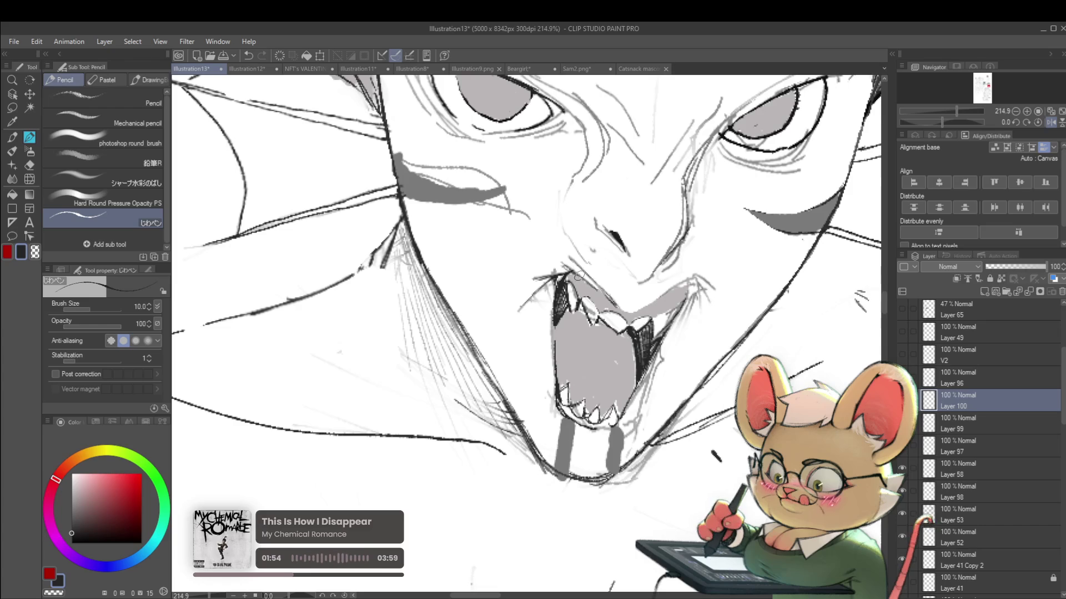
{"action": "left_click_drag", "start_coordinate": [582, 272], "coordinate": [532, 276]}
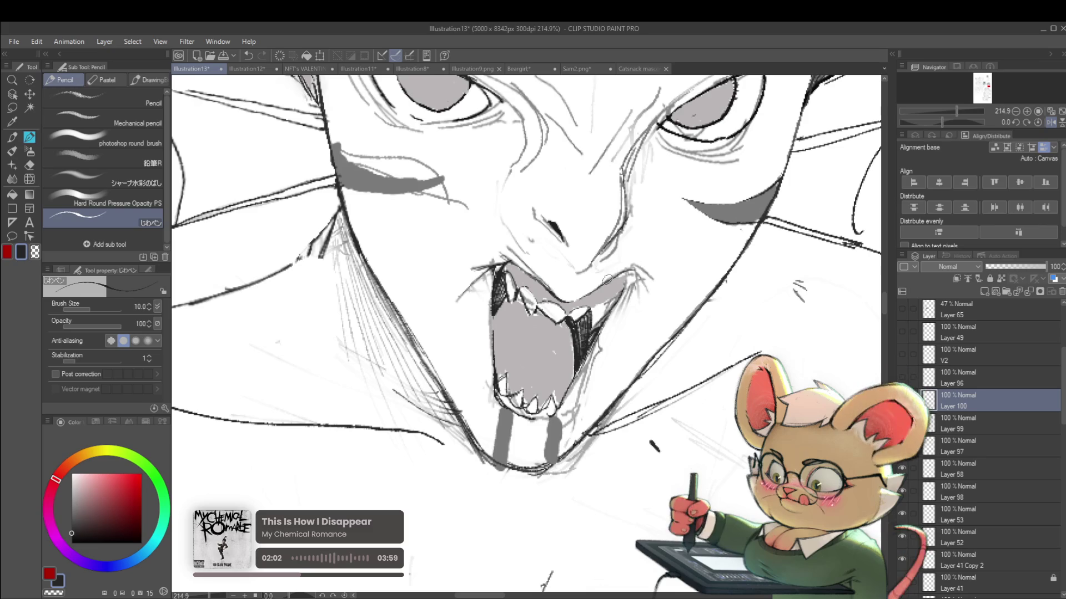
{"action": "scroll", "coordinate": [587, 267], "scroll_direction": "down", "scroll_amount": 5}
{"action": "left_click_drag", "start_coordinate": [588, 267], "coordinate": [745, 294]}
{"action": "scroll", "coordinate": [622, 264], "scroll_direction": "up", "scroll_amount": 5}
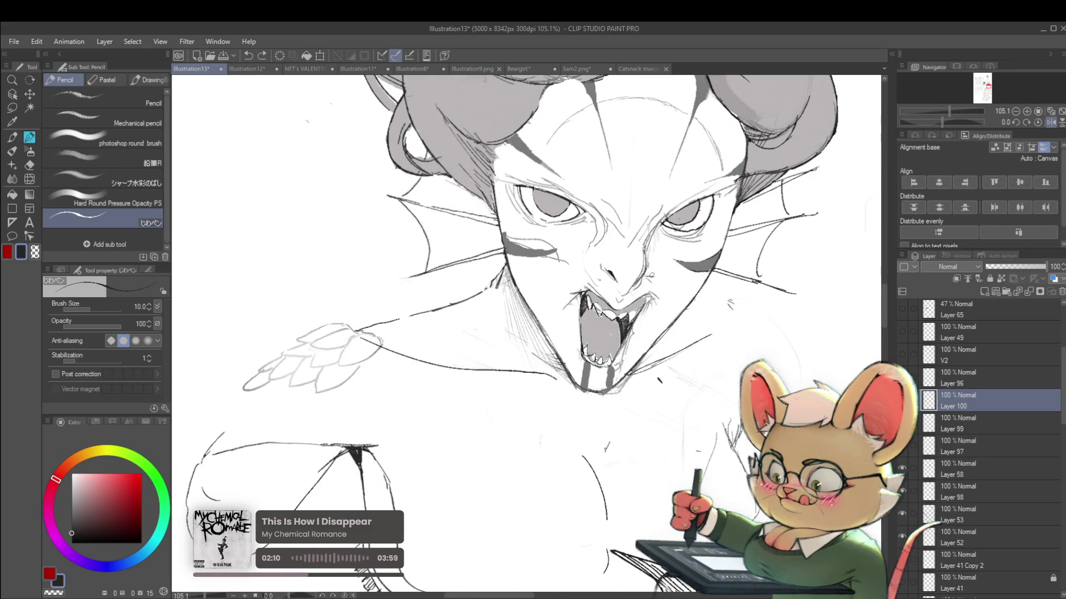
Zoom out and centre the siren sketch among the surrounding character sketches.
{"action": "scroll", "coordinate": [668, 268], "scroll_direction": "down", "scroll_amount": 3}
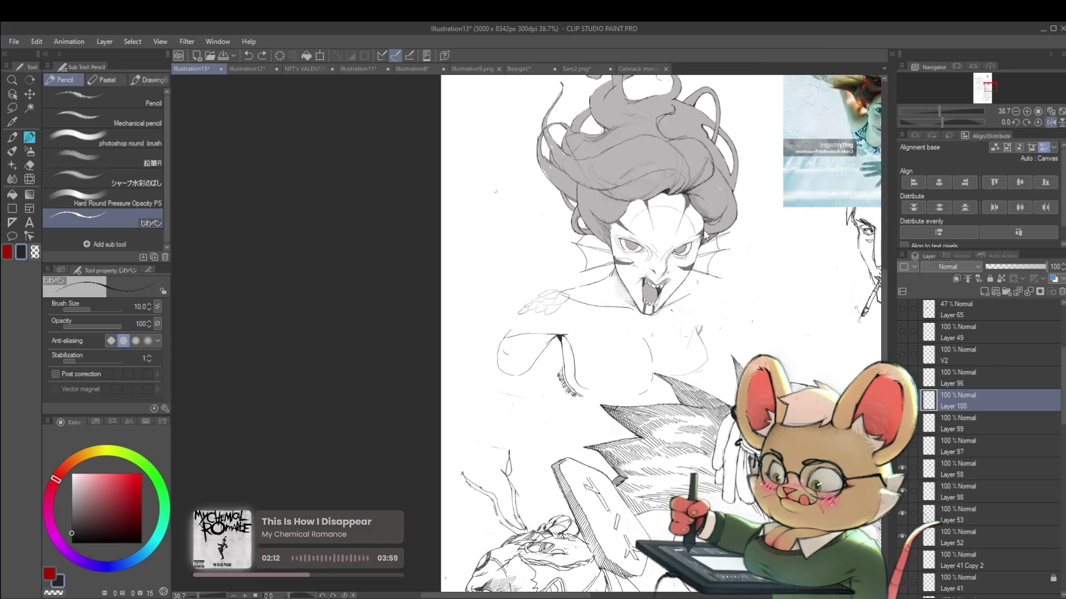
{"action": "scroll", "coordinate": [694, 270], "scroll_direction": "down", "scroll_amount": 1}
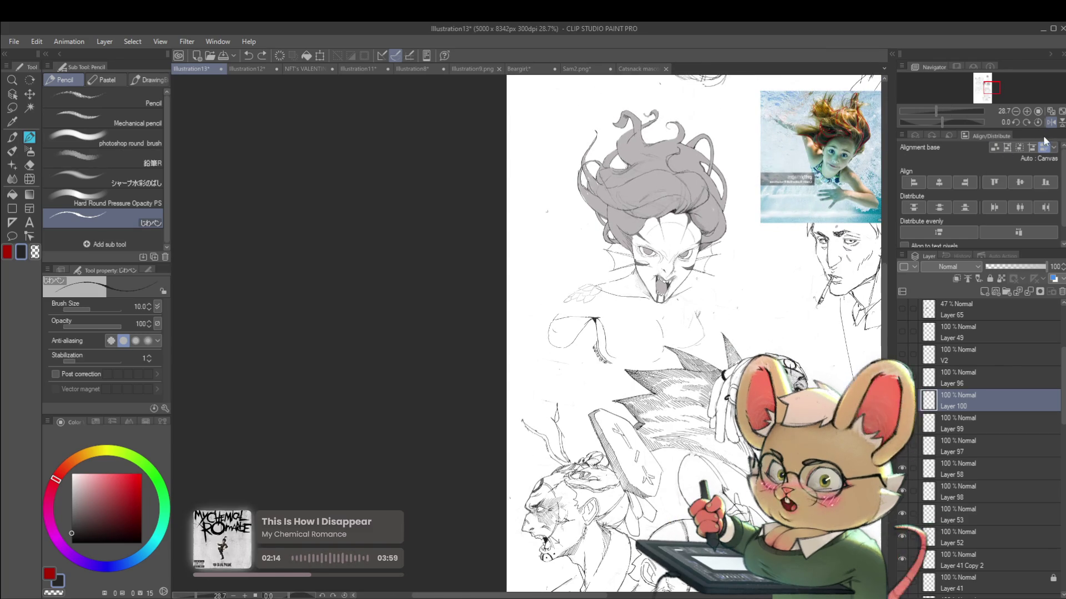
{"action": "left_click", "coordinate": [1043, 123]}
{"action": "left_click_drag", "start_coordinate": [433, 289], "coordinate": [562, 272]}
{"action": "scroll", "coordinate": [563, 272], "scroll_direction": "up", "scroll_amount": 3}
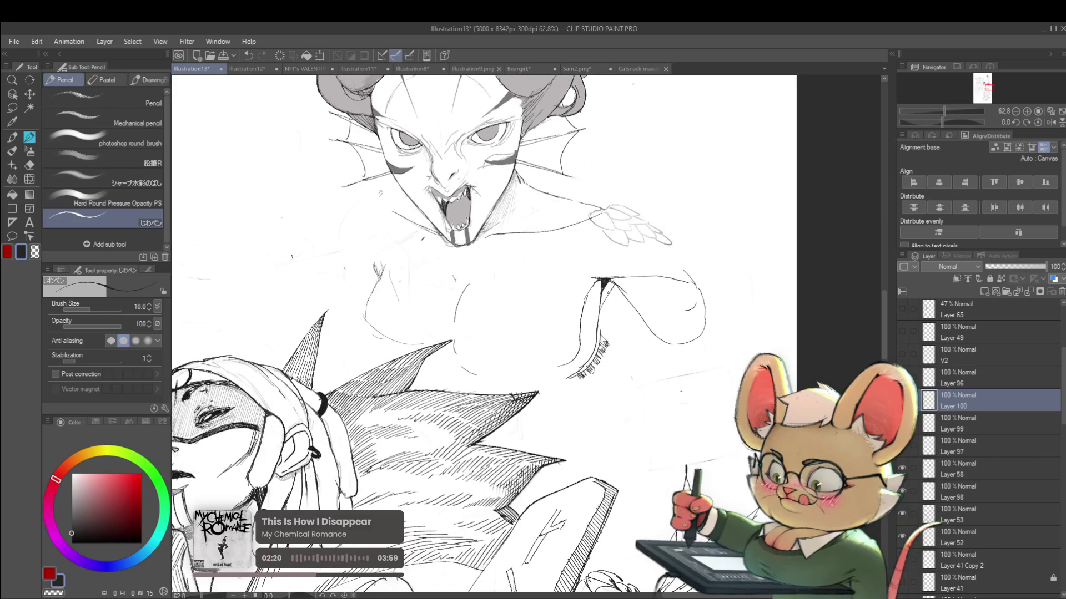
{"action": "scroll", "coordinate": [610, 283], "scroll_direction": "down", "scroll_amount": 3}
{"action": "left_click_drag", "start_coordinate": [656, 194], "coordinate": [659, 221]}
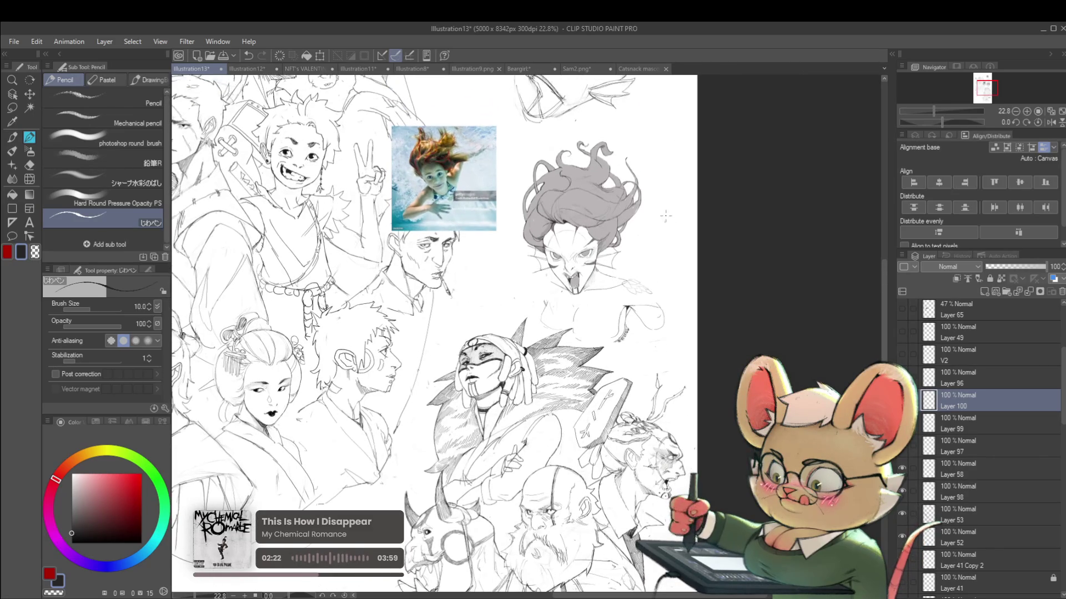
{"action": "scroll", "coordinate": [638, 278], "scroll_direction": "up", "scroll_amount": 2}
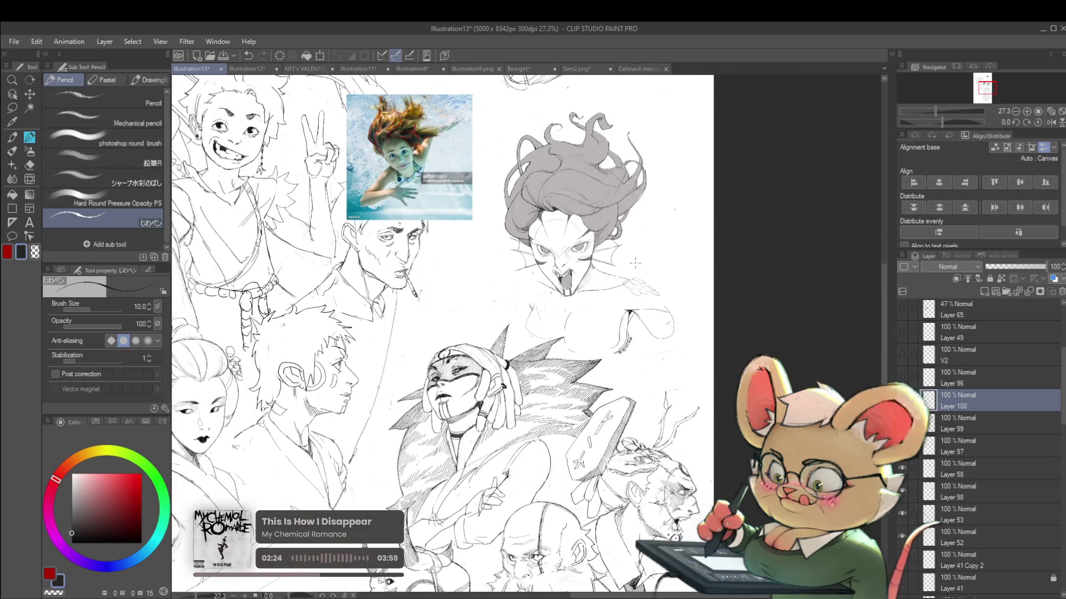
Frame the siren beside the reference photo and mirror the view horizontally.
{"action": "left_click_drag", "start_coordinate": [597, 296], "coordinate": [622, 341]}
{"action": "scroll", "coordinate": [599, 322], "scroll_direction": "up", "scroll_amount": 2}
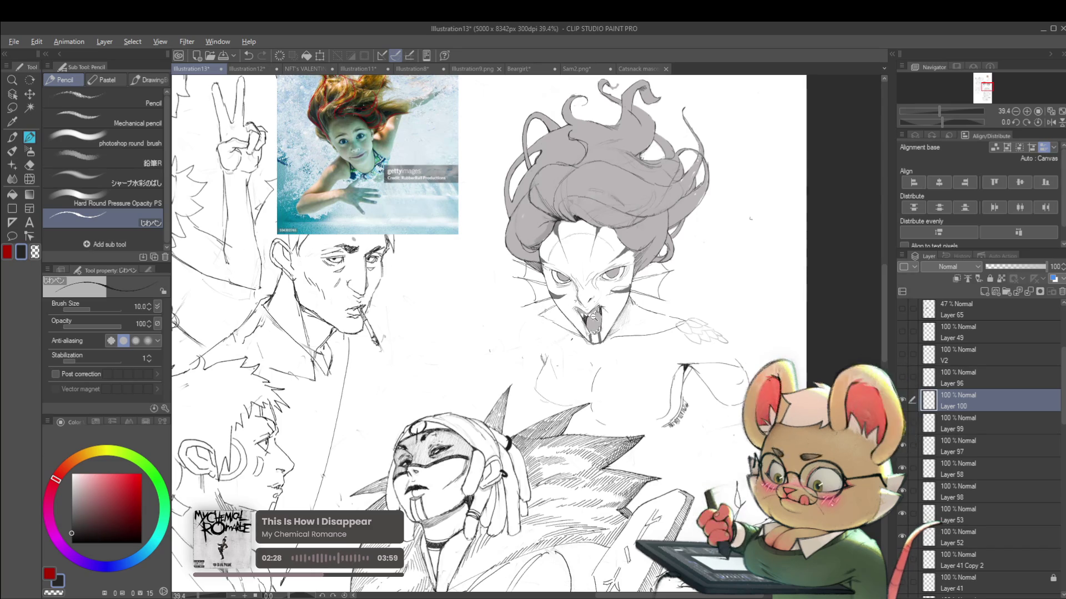
{"action": "scroll", "coordinate": [586, 313], "scroll_direction": "down", "scroll_amount": 2}
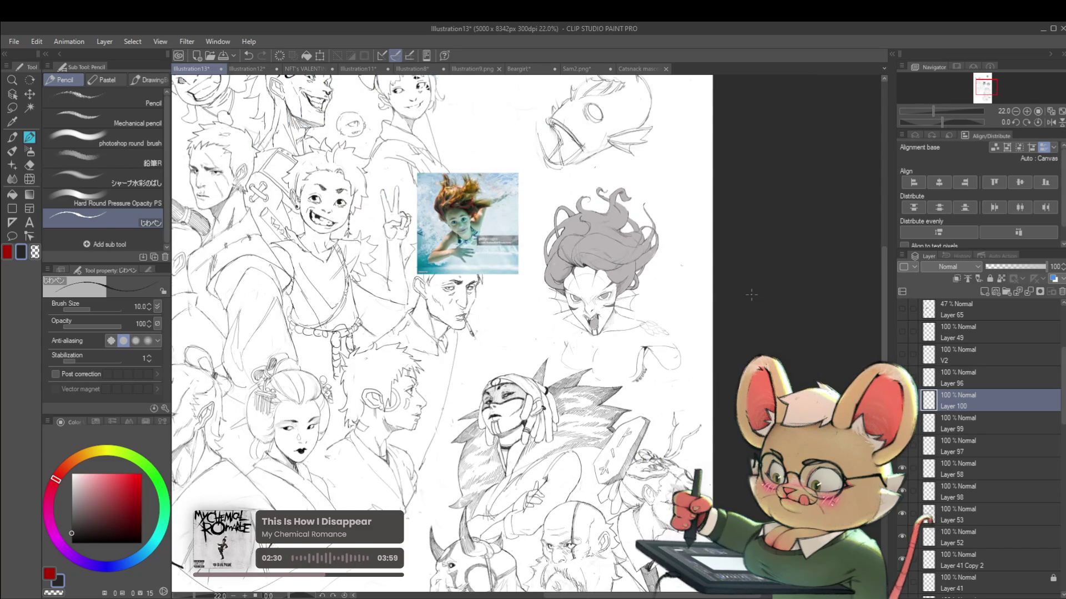
{"action": "scroll", "coordinate": [600, 228], "scroll_direction": "up", "scroll_amount": 2}
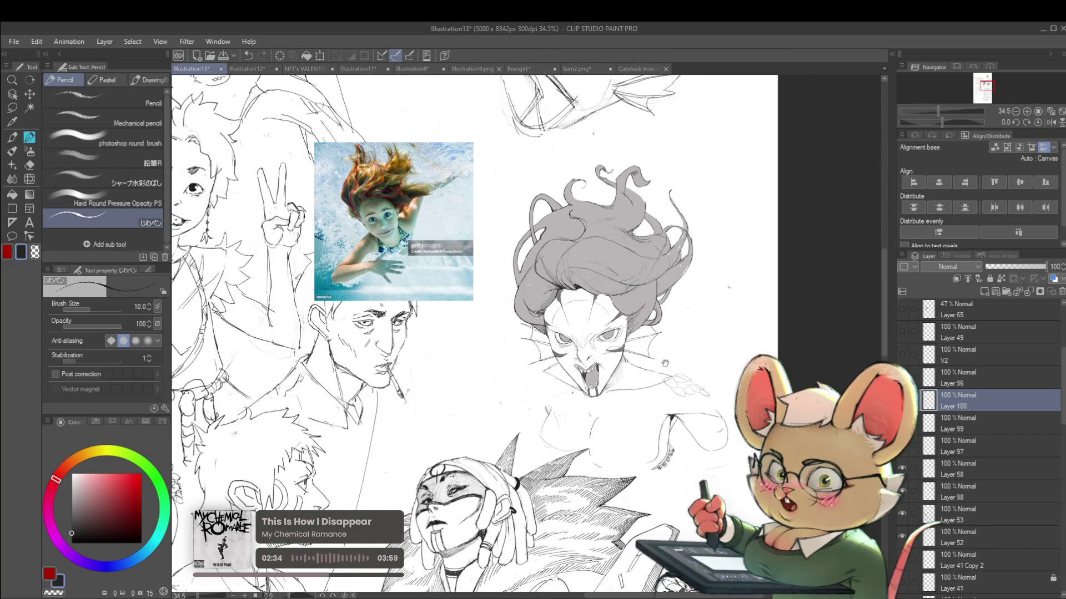
{"action": "left_click_drag", "start_coordinate": [661, 382], "coordinate": [633, 370]}
{"action": "left_click_drag", "start_coordinate": [672, 311], "coordinate": [668, 354]}
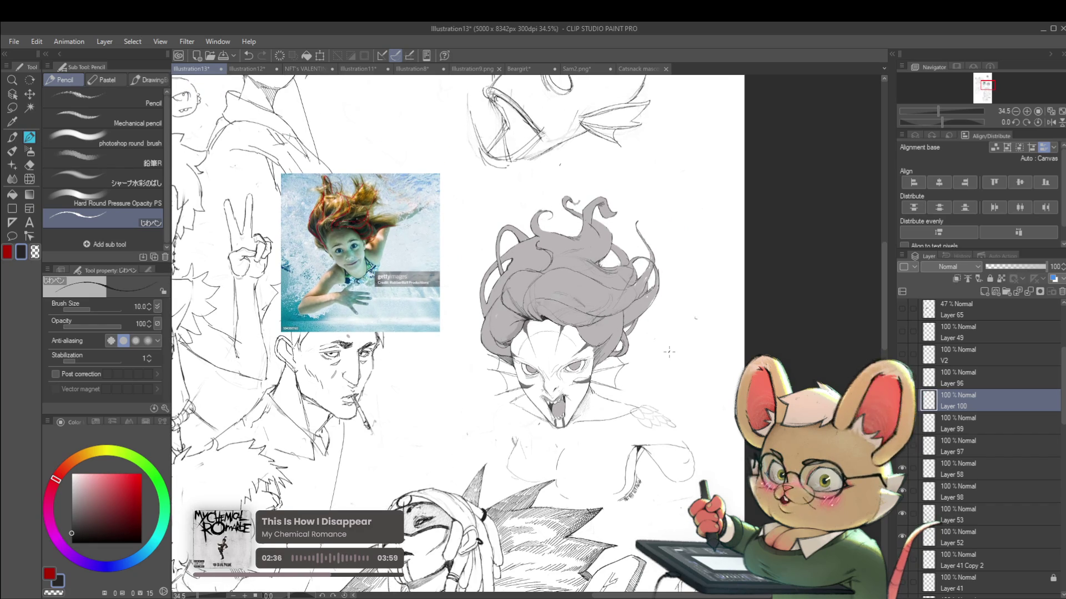
{"action": "left_click", "coordinate": [1051, 122]}
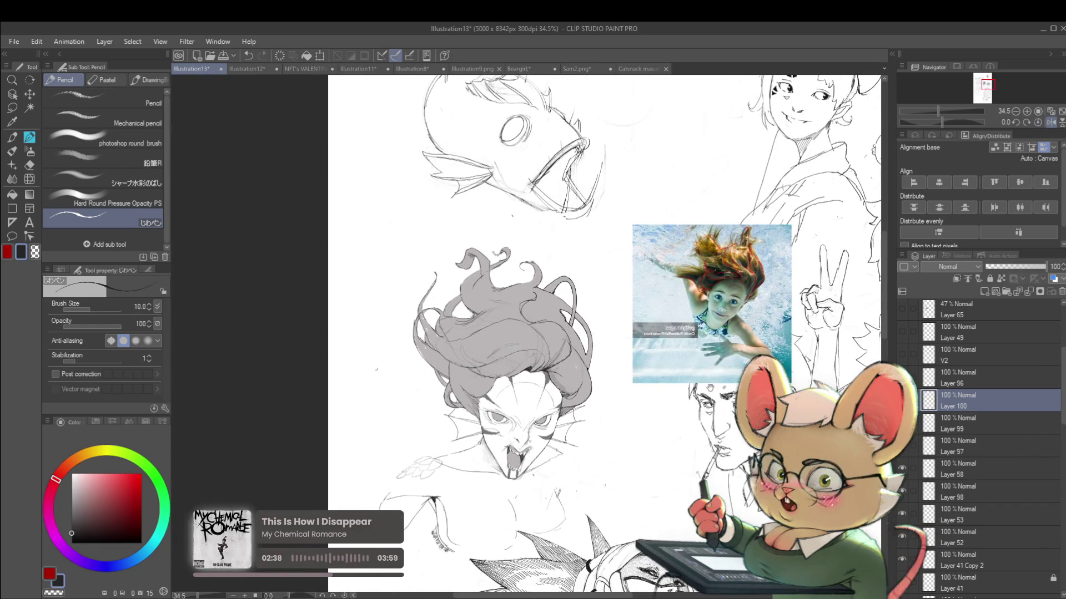
Enlarge the pencil to size 250 and paint grey into the siren's top hair tuft.
{"action": "left_click_drag", "start_coordinate": [621, 310], "coordinate": [688, 324]}
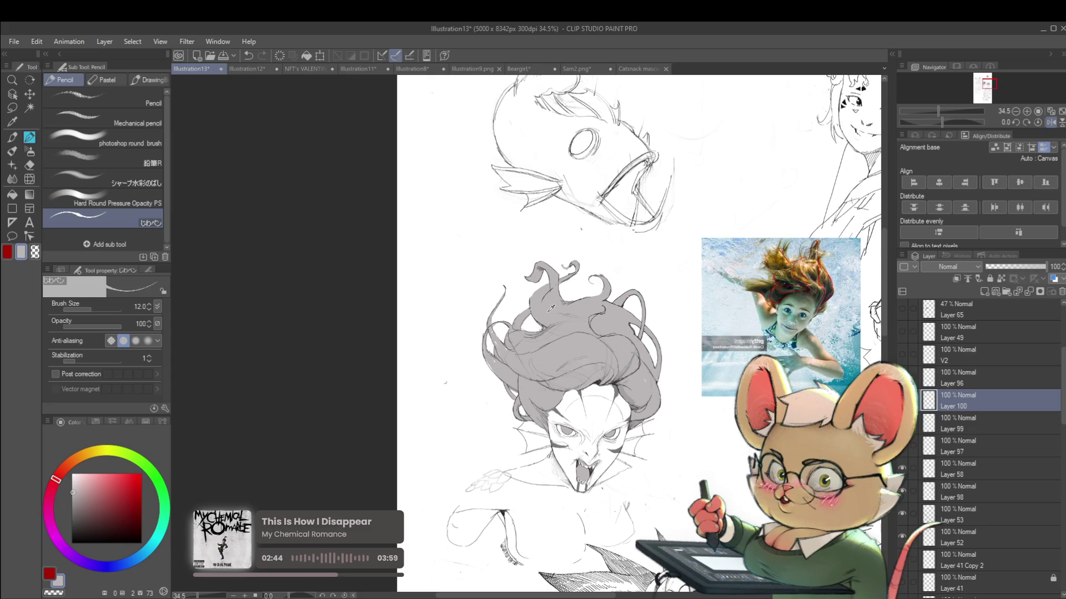
{"action": "key", "text": "bracketright"}
{"action": "key", "text": "bracketright"}
{"action": "key", "text": "bracketright"}
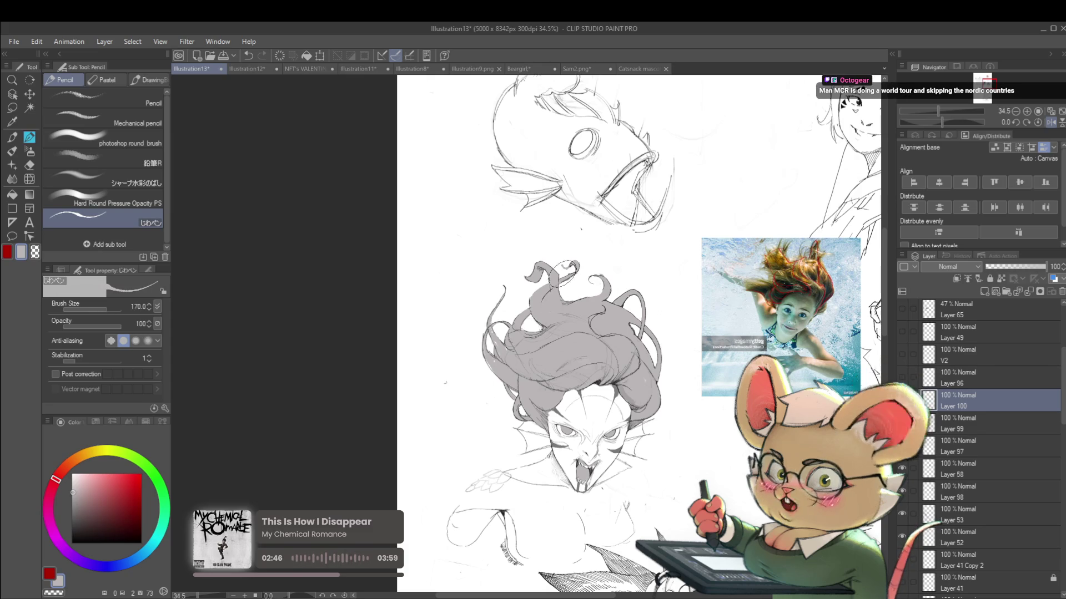
{"action": "left_click_drag", "start_coordinate": [547, 295], "coordinate": [571, 262]}
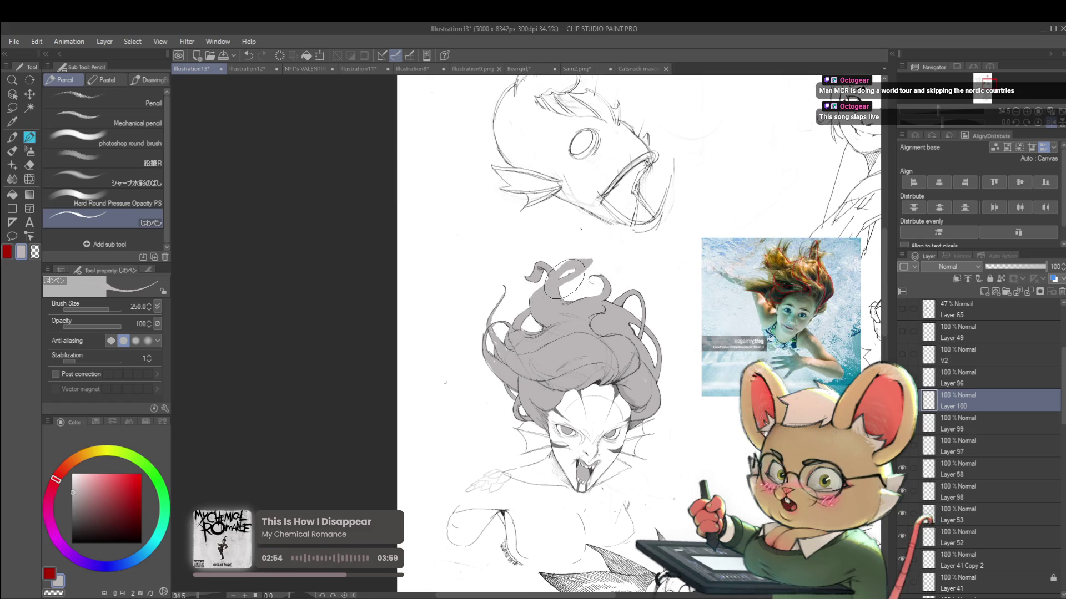
{"action": "scroll", "coordinate": [563, 279], "scroll_direction": "down", "scroll_amount": 5}
{"action": "scroll", "coordinate": [586, 270], "scroll_direction": "up", "scroll_amount": 4}
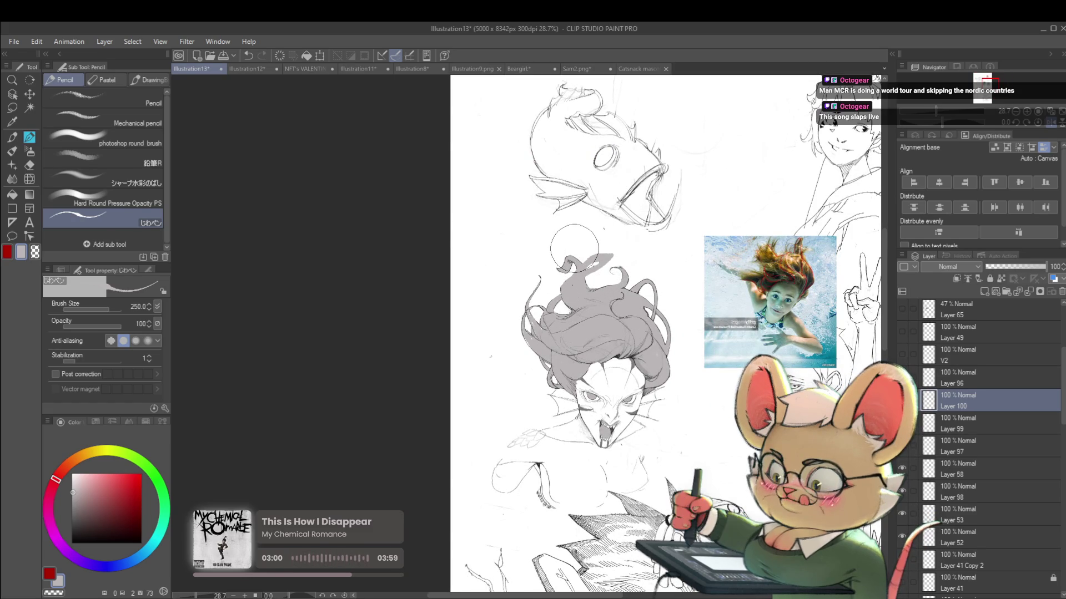
With the Multiple layers eraser at size 50, lighten the grey along the top of the hair.
{"action": "key", "text": "e"}
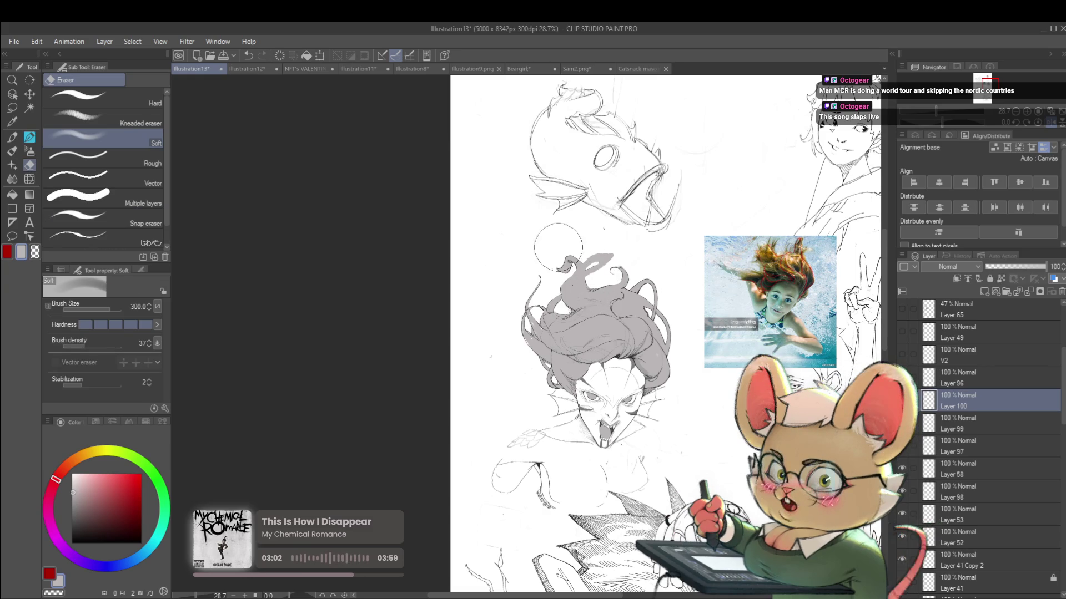
{"action": "left_click", "coordinate": [89, 197]}
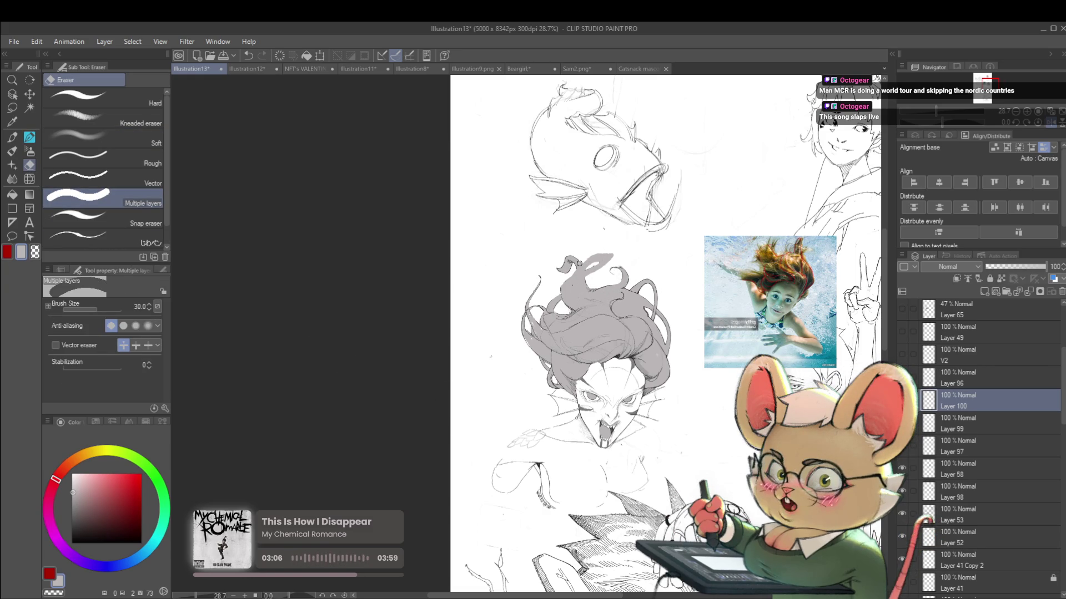
{"action": "left_click_drag", "start_coordinate": [555, 269], "coordinate": [583, 254]}
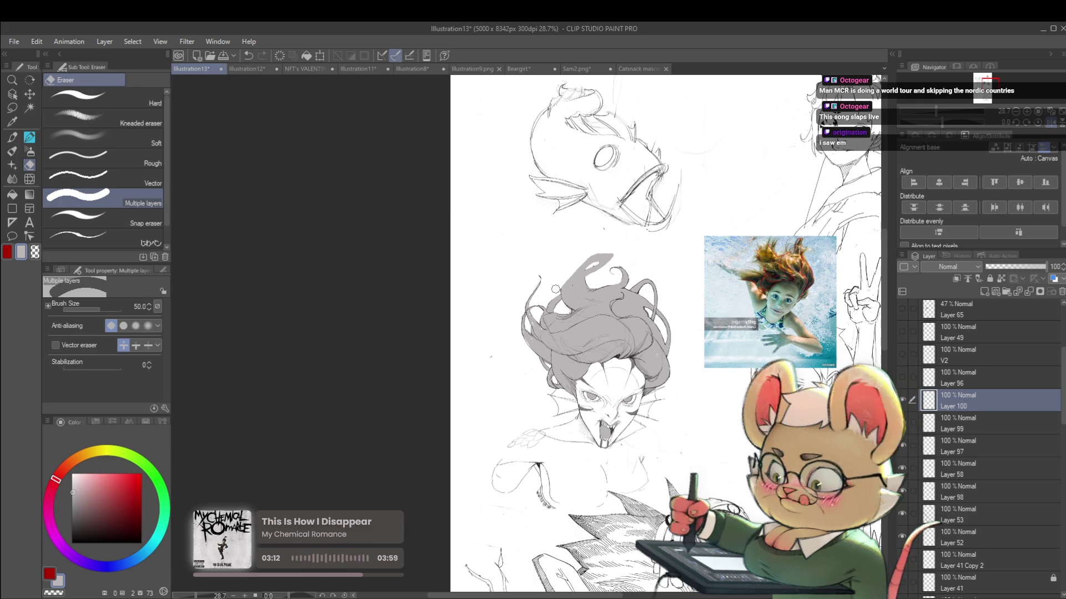
{"action": "scroll", "coordinate": [639, 261], "scroll_direction": "down", "scroll_amount": 5}
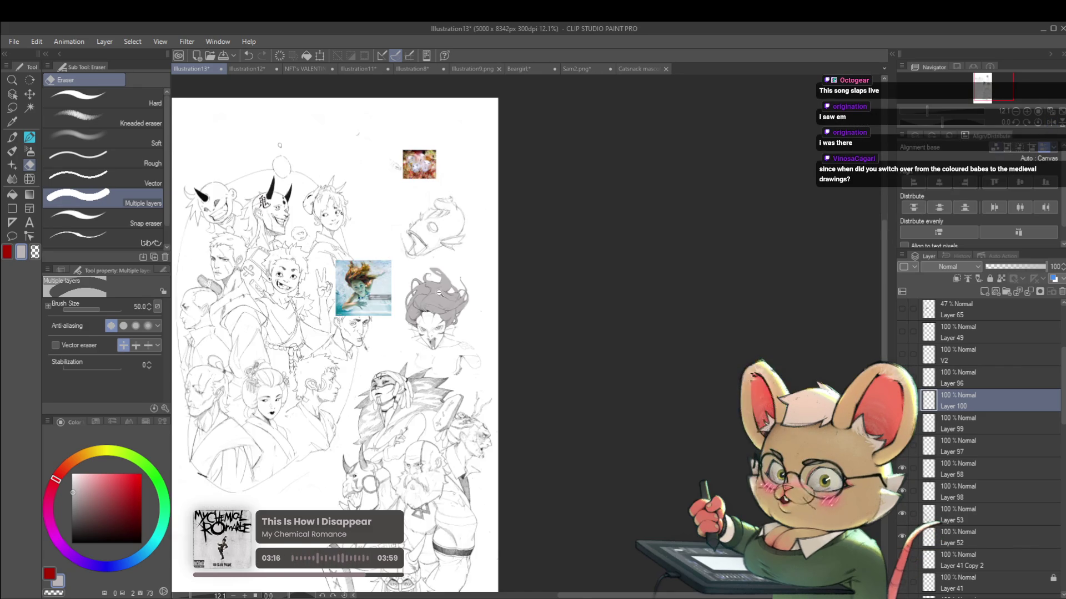
Return to the Pencil at size 80, mirror the view, and undo the last tuft stroke.
{"action": "scroll", "coordinate": [433, 289], "scroll_direction": "up", "scroll_amount": 6}
{"action": "key", "text": "p"}
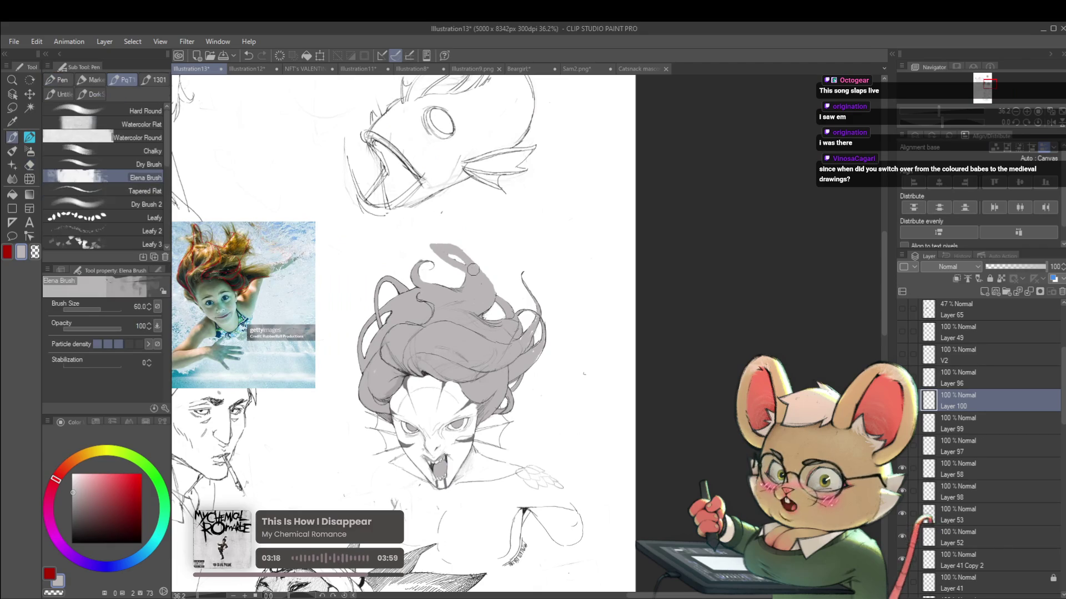
{"action": "key", "text": "p"}
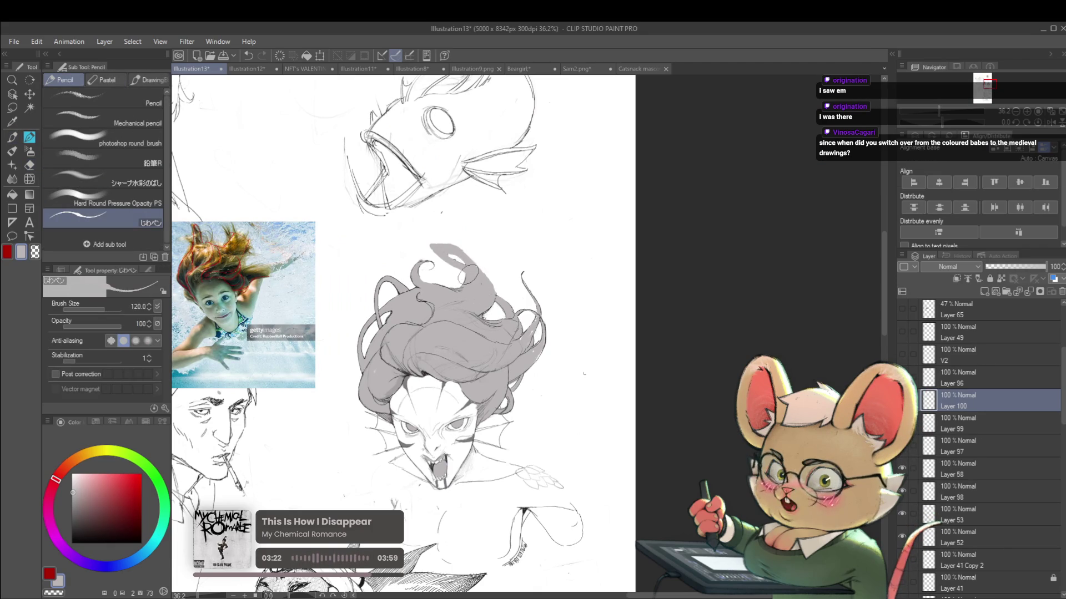
{"action": "key", "text": "bracketleft"}
{"action": "key", "text": "bracketleft"}
{"action": "key", "text": "bracketleft"}
{"action": "key", "text": "h"}
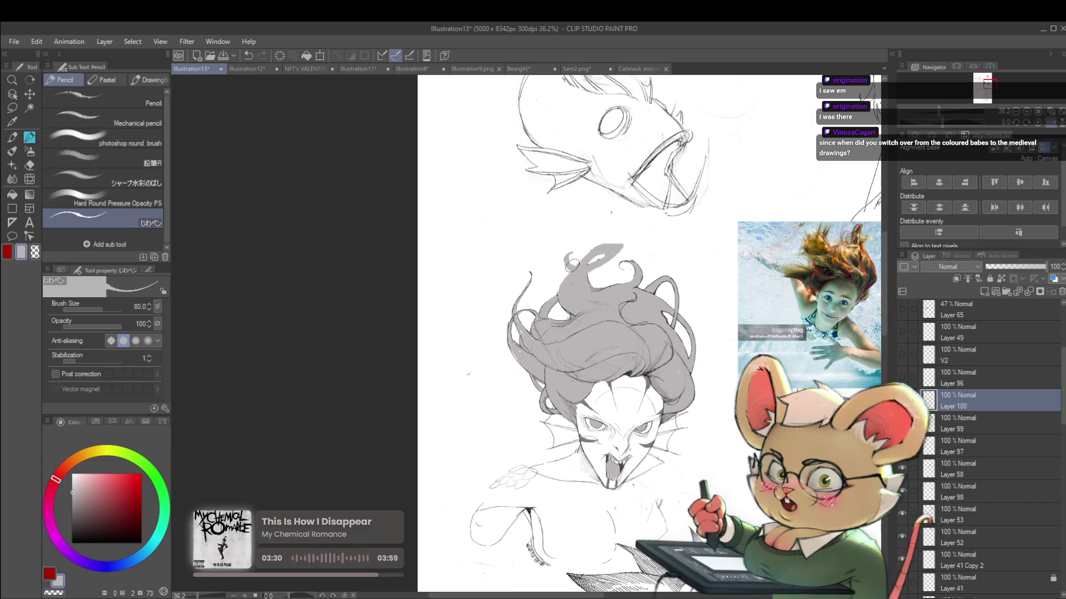
{"action": "key", "text": "ctrl+z"}
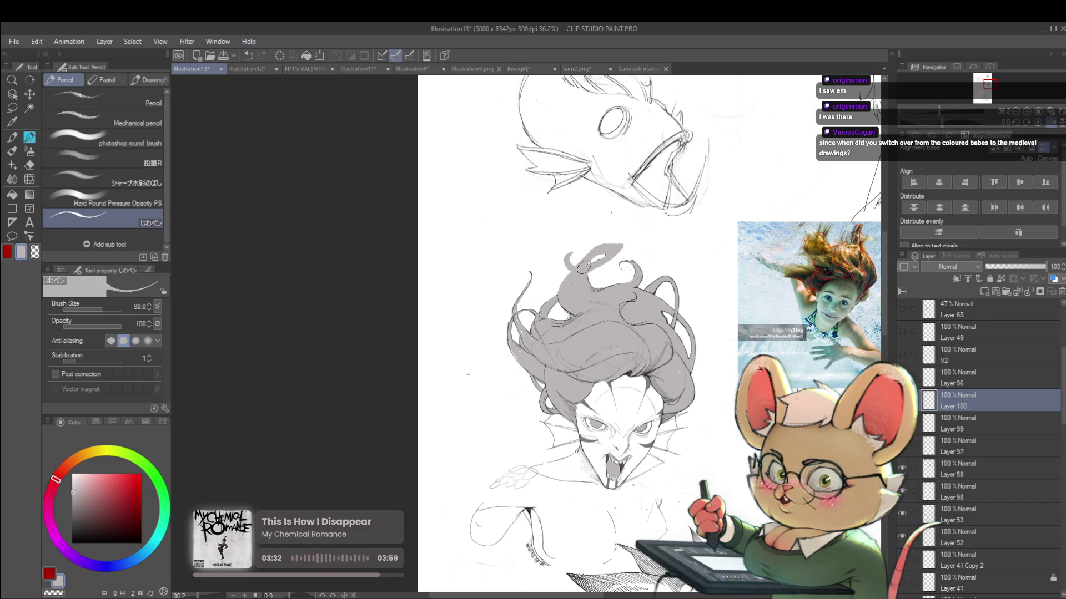
{"action": "scroll", "coordinate": [574, 265], "scroll_direction": "down", "scroll_amount": 4}
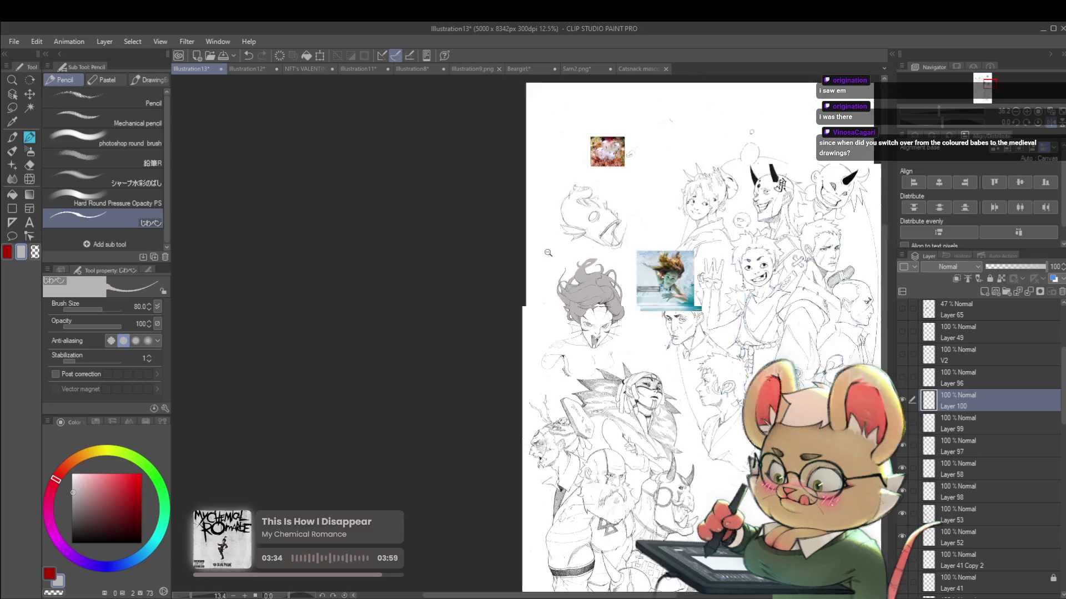
{"action": "scroll", "coordinate": [577, 278], "scroll_direction": "up", "scroll_amount": 4}
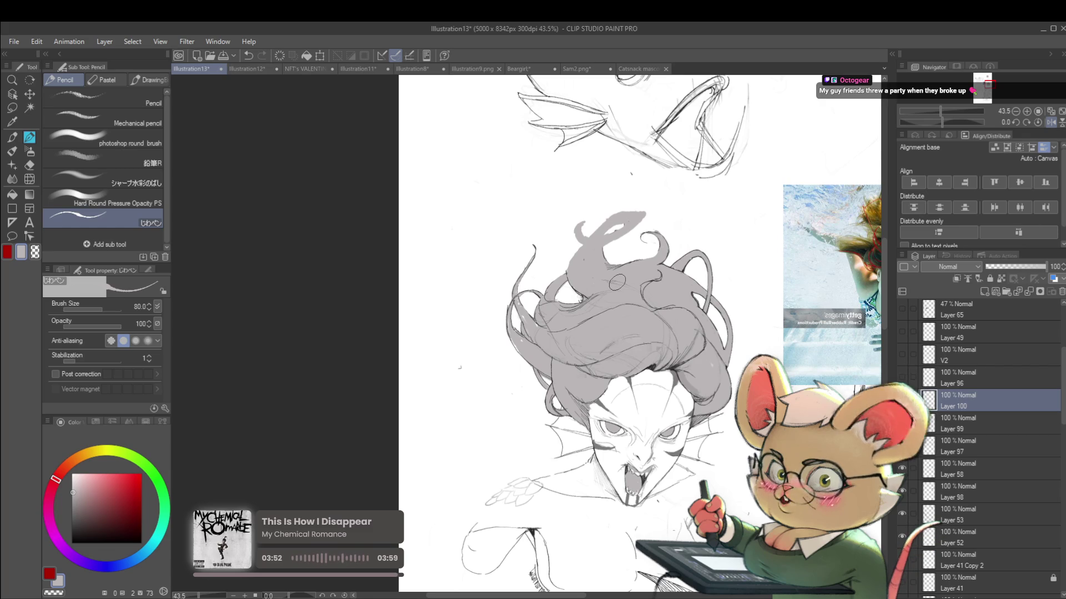
{"action": "left_click", "coordinate": [639, 68]}
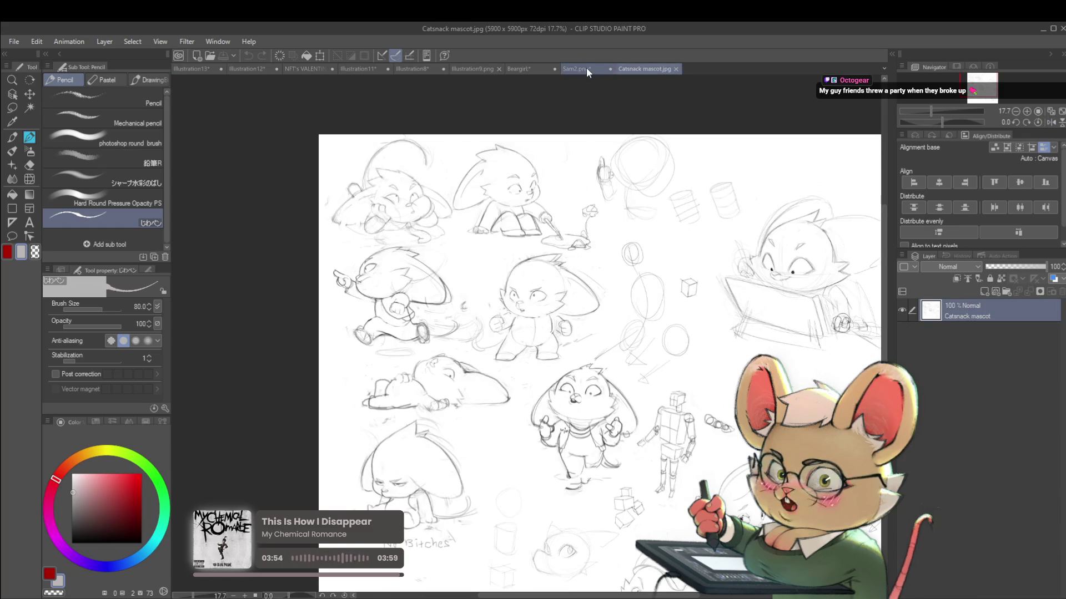
{"action": "left_click", "coordinate": [588, 67]}
{"action": "left_click", "coordinate": [530, 69]}
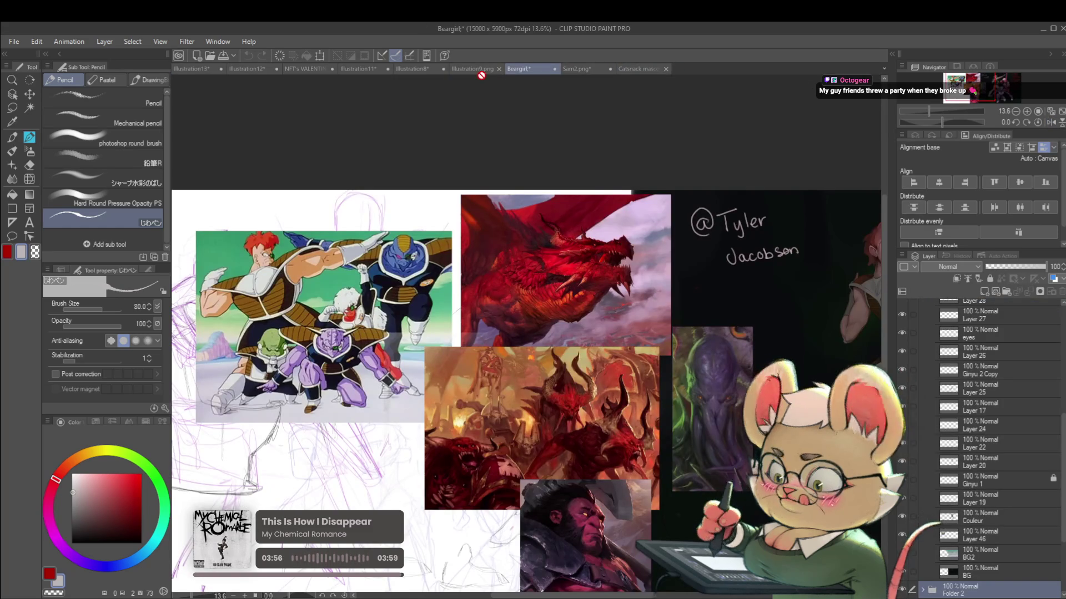
{"action": "left_click", "coordinate": [485, 68]}
{"action": "left_click", "coordinate": [415, 70]}
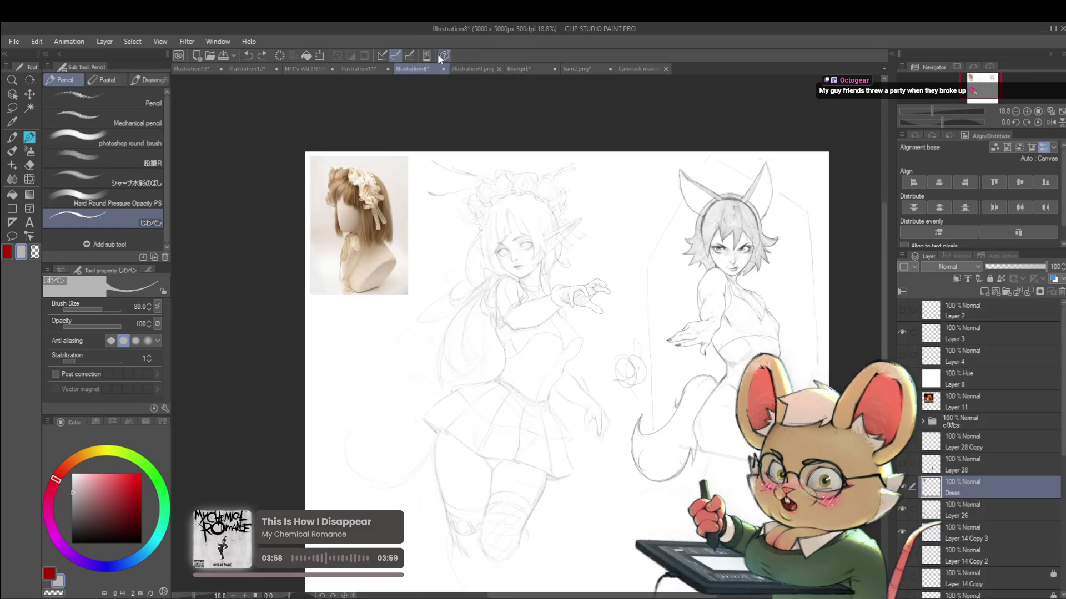
{"action": "left_click", "coordinate": [358, 68]}
{"action": "left_click", "coordinate": [306, 76]}
{"action": "left_click", "coordinate": [348, 72]}
{"action": "mouse_move", "coordinate": [183, 216]}
{"action": "left_mouse_down"}
{"action": "mouse_move", "coordinate": [500, 205]}
{"action": "mouse_move", "coordinate": [522, 268]}
{"action": "left_mouse_up"}
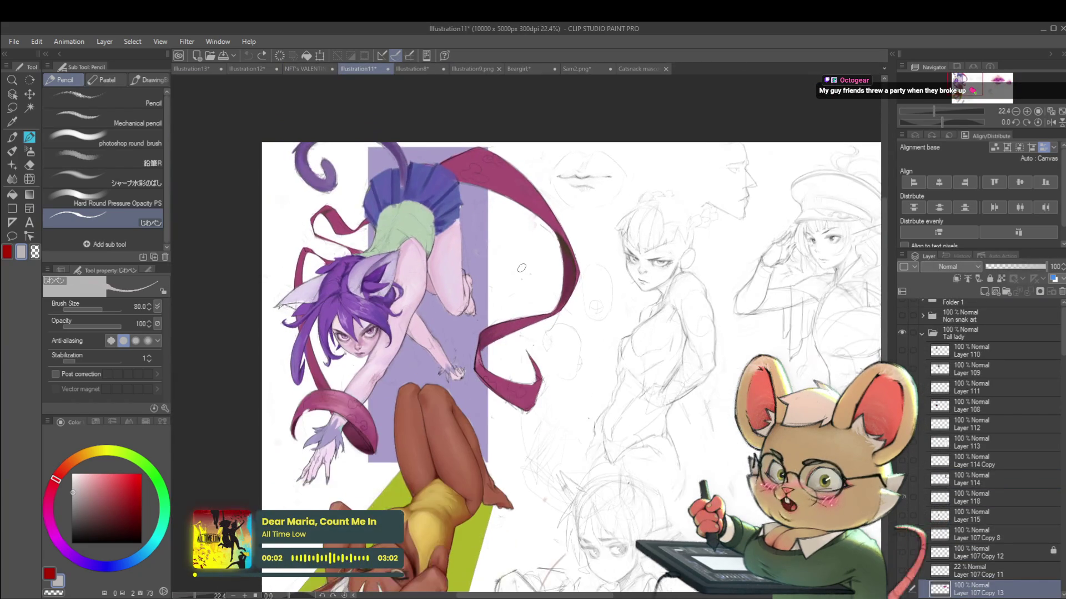
{"action": "left_click_drag", "start_coordinate": [517, 307], "coordinate": [510, 246]}
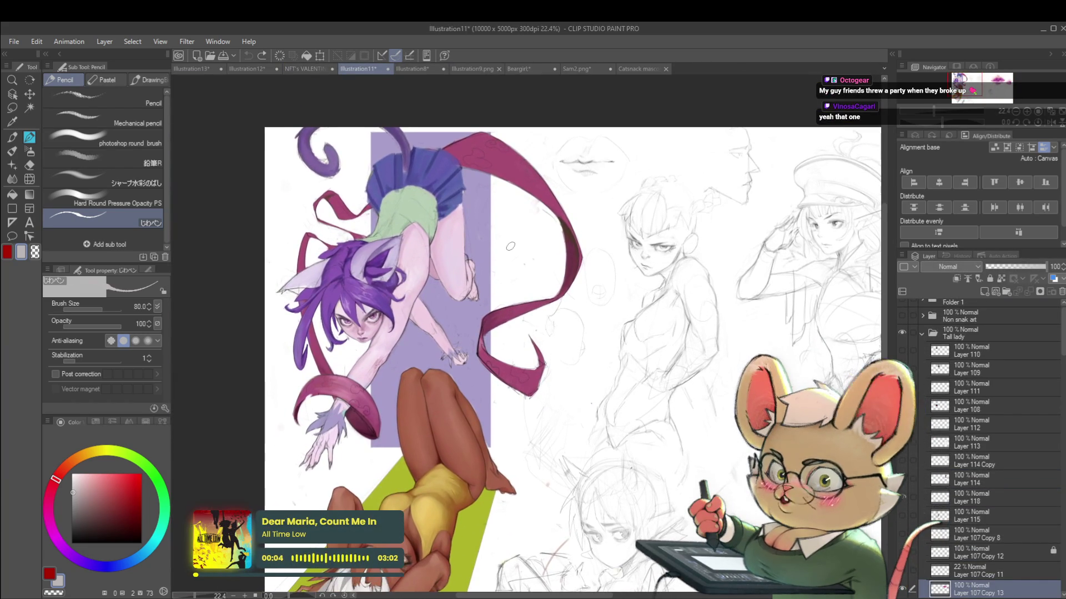
{"action": "left_click_drag", "start_coordinate": [614, 262], "coordinate": [564, 256]}
{"action": "left_click", "coordinate": [198, 69]}
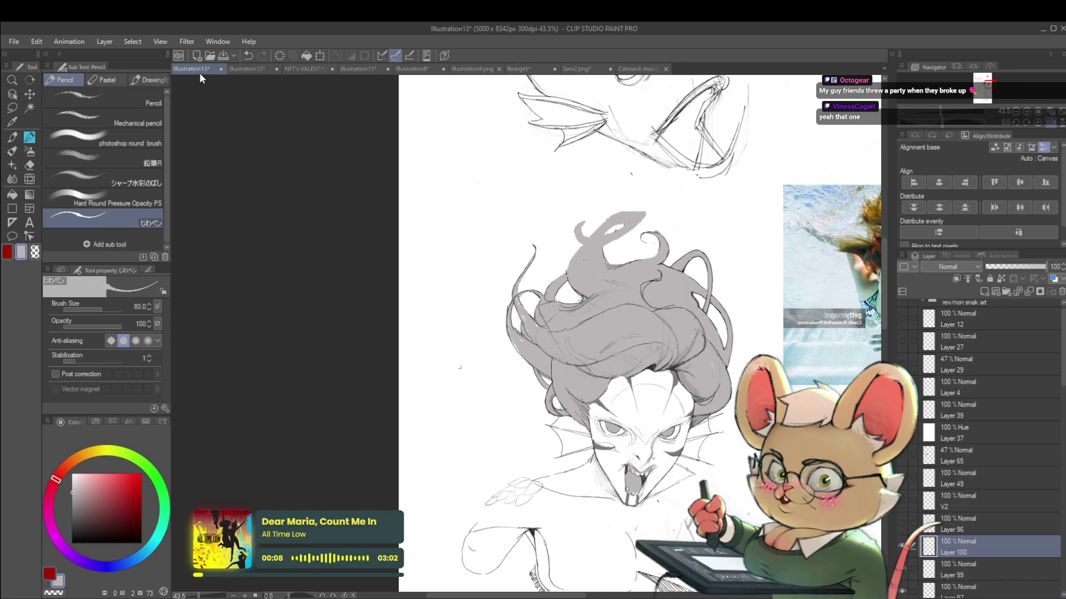
Centre the underwater reference photo and the siren sketch in the view.
{"action": "mouse_move", "coordinate": [789, 366]}
{"action": "left_mouse_down"}
{"action": "mouse_move", "coordinate": [662, 357]}
{"action": "mouse_move", "coordinate": [609, 320]}
{"action": "left_mouse_up"}
{"action": "scroll", "coordinate": [609, 320], "scroll_direction": "down", "scroll_amount": 5}
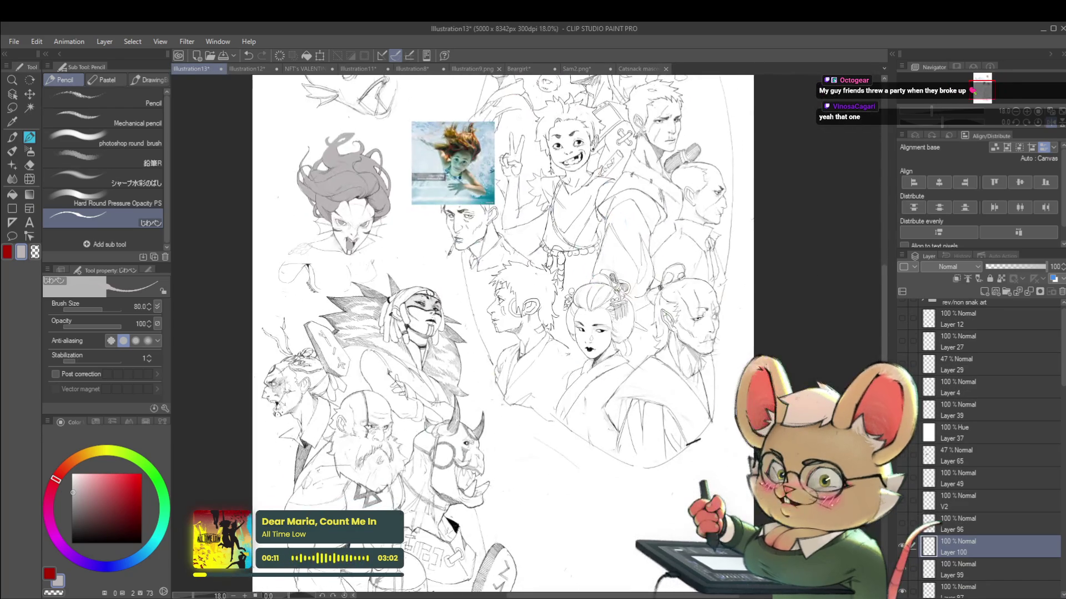
{"action": "mouse_move", "coordinate": [538, 415]}
{"action": "left_mouse_down"}
{"action": "mouse_move", "coordinate": [565, 325]}
{"action": "mouse_move", "coordinate": [562, 445]}
{"action": "left_mouse_up"}
{"action": "scroll", "coordinate": [443, 250], "scroll_direction": "up", "scroll_amount": 1}
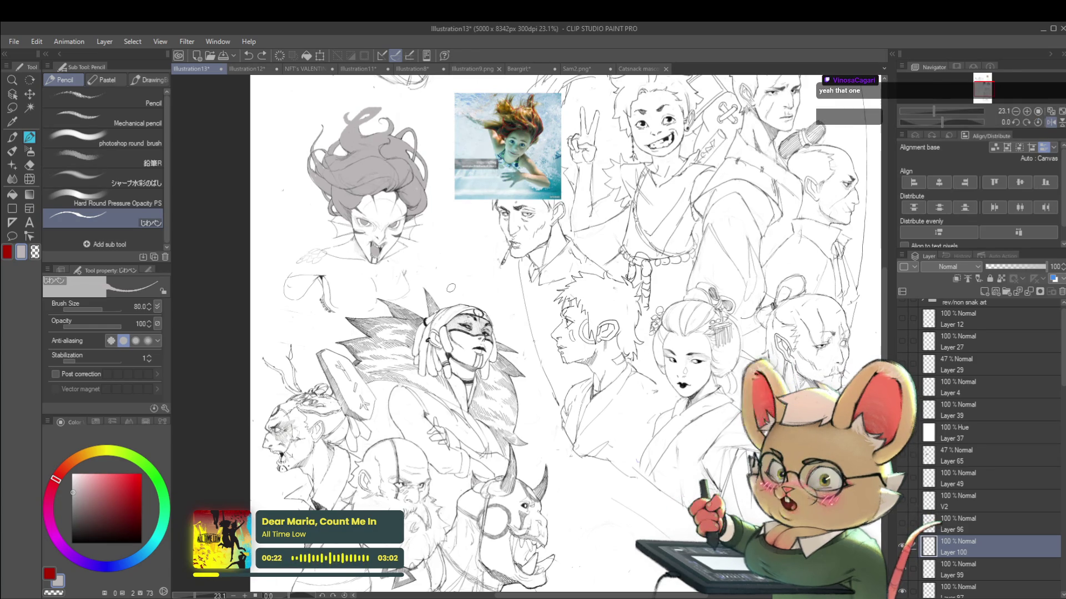
Mirror the view to compare the siren with the reference, then raise the brush to 150.
{"action": "left_click", "coordinate": [1054, 124]}
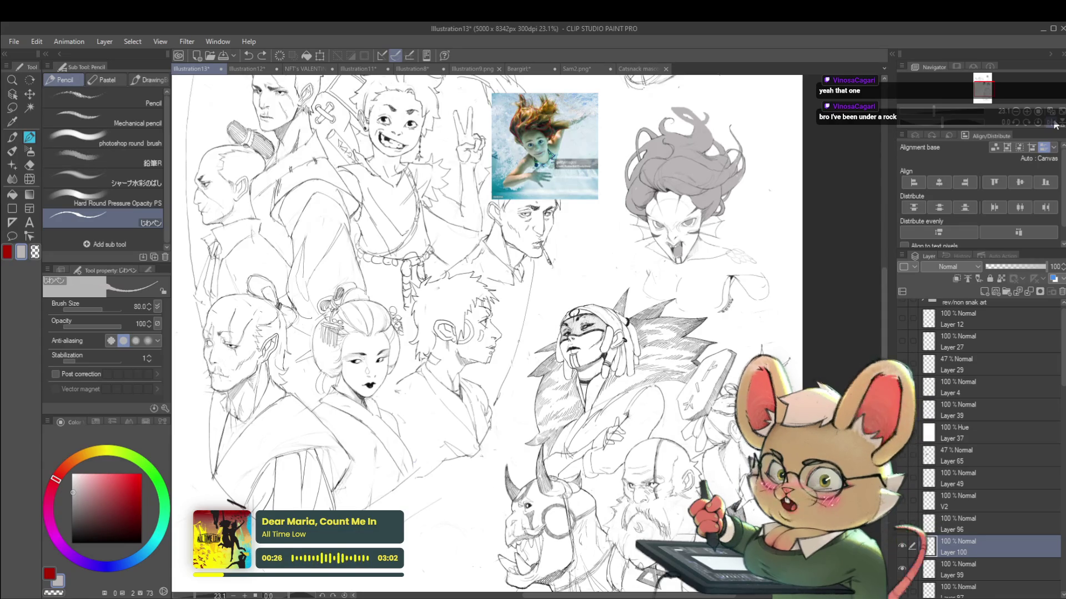
{"action": "scroll", "coordinate": [706, 116], "scroll_direction": "up", "scroll_amount": 2}
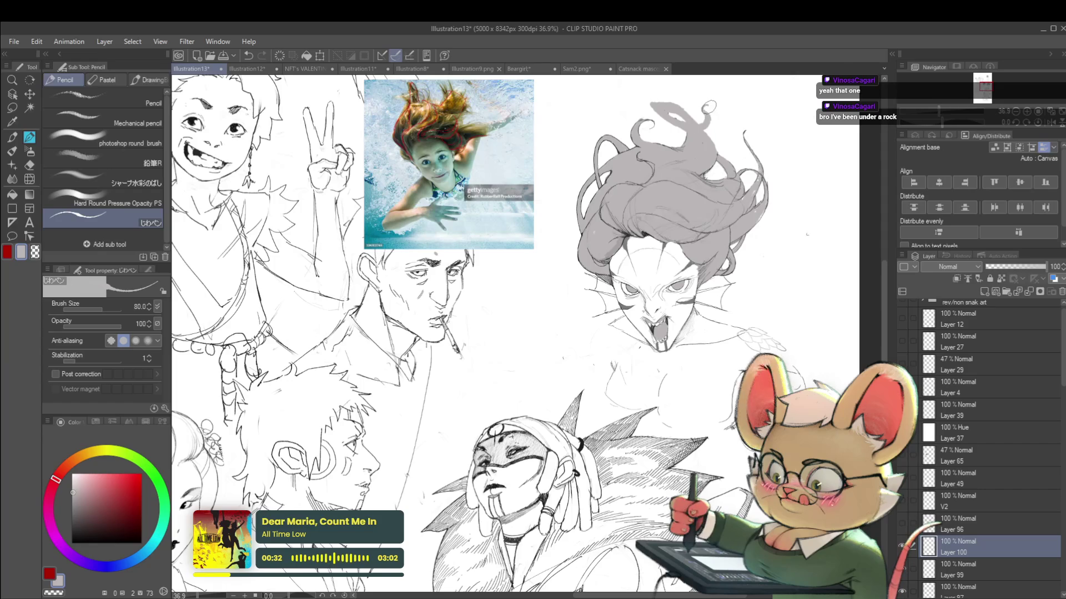
{"action": "scroll", "coordinate": [725, 117], "scroll_direction": "down", "scroll_amount": 3}
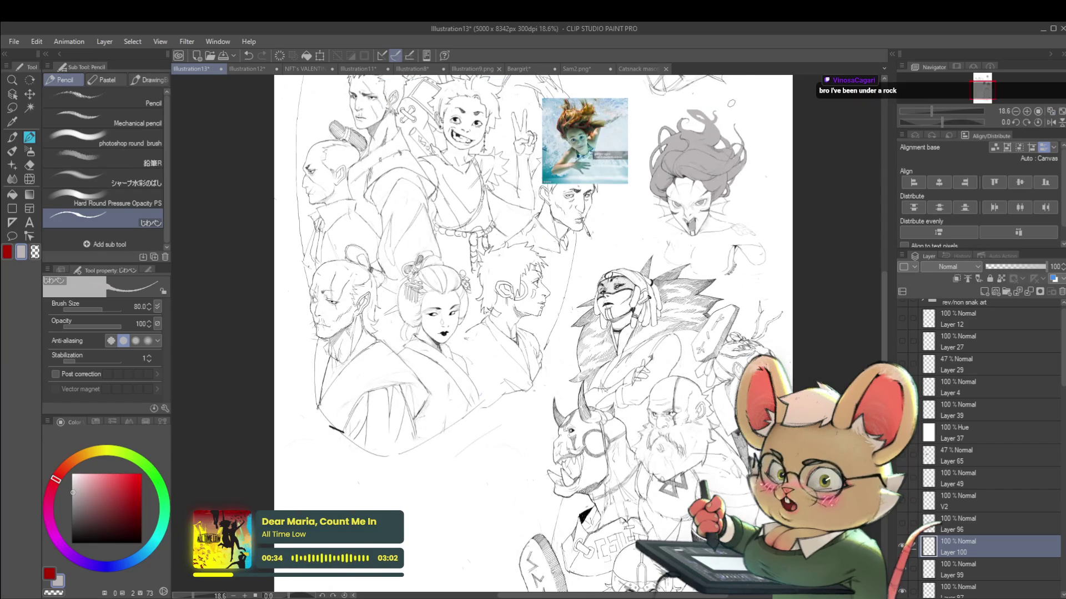
{"action": "scroll", "coordinate": [669, 119], "scroll_direction": "up", "scroll_amount": 3}
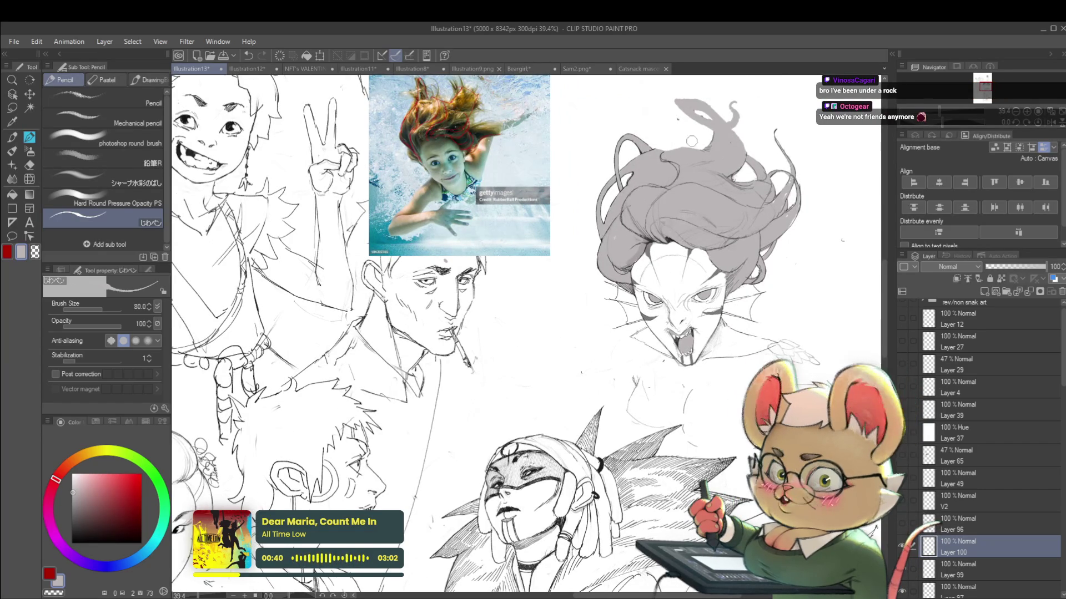
{"action": "scroll", "coordinate": [697, 144], "scroll_direction": "down", "scroll_amount": 5}
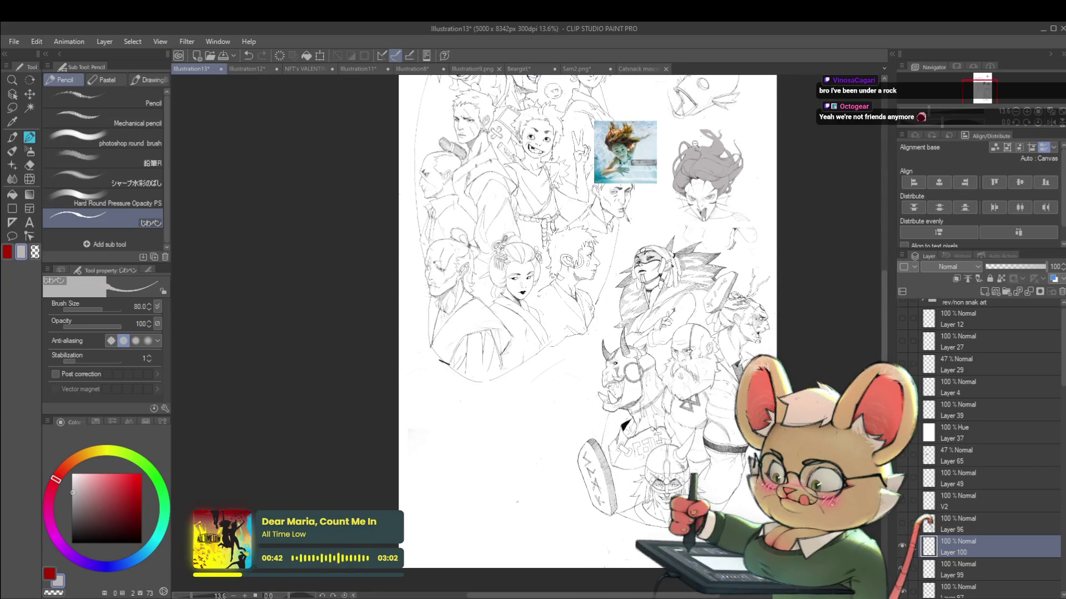
{"action": "scroll", "coordinate": [694, 145], "scroll_direction": "up", "scroll_amount": 3}
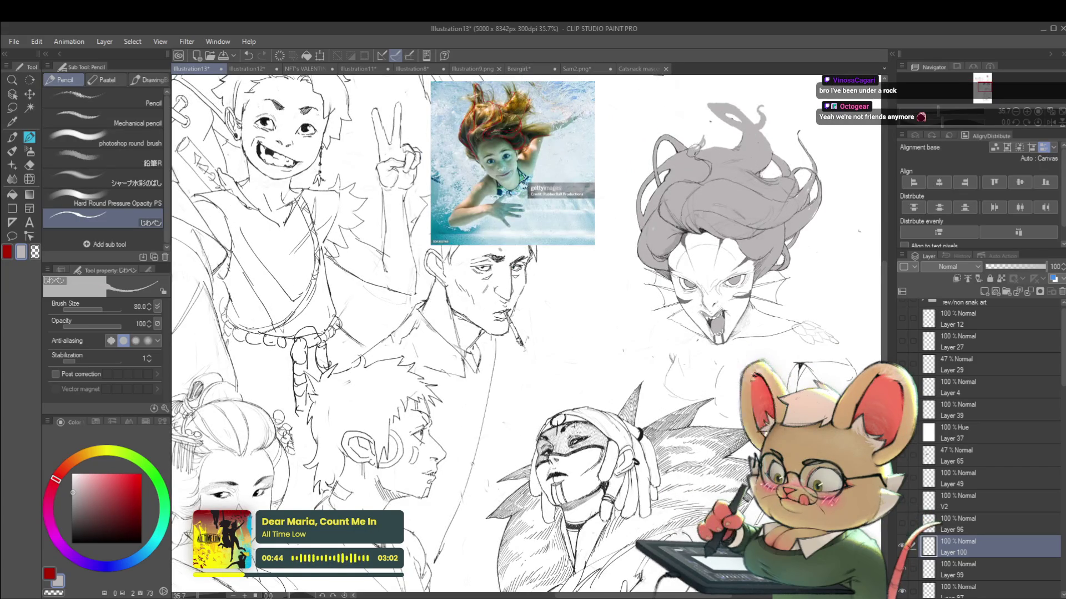
{"action": "scroll", "coordinate": [728, 115], "scroll_direction": "down", "scroll_amount": 3}
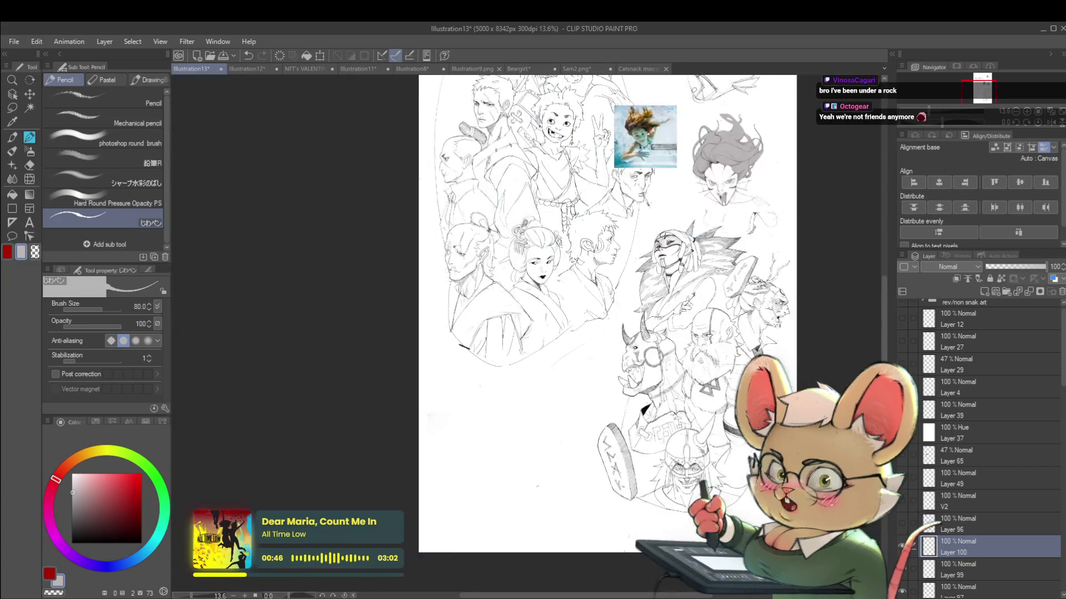
{"action": "scroll", "coordinate": [702, 142], "scroll_direction": "up", "scroll_amount": 3}
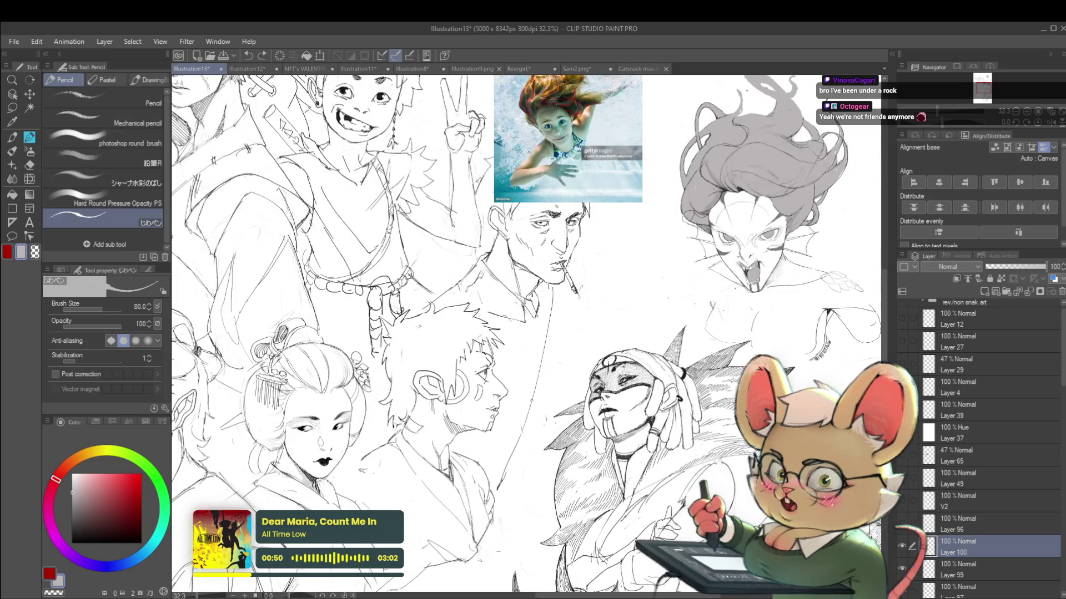
{"action": "key", "text": "bracketright"}
{"action": "key", "text": "bracketright"}
{"action": "key", "text": "bracketright"}
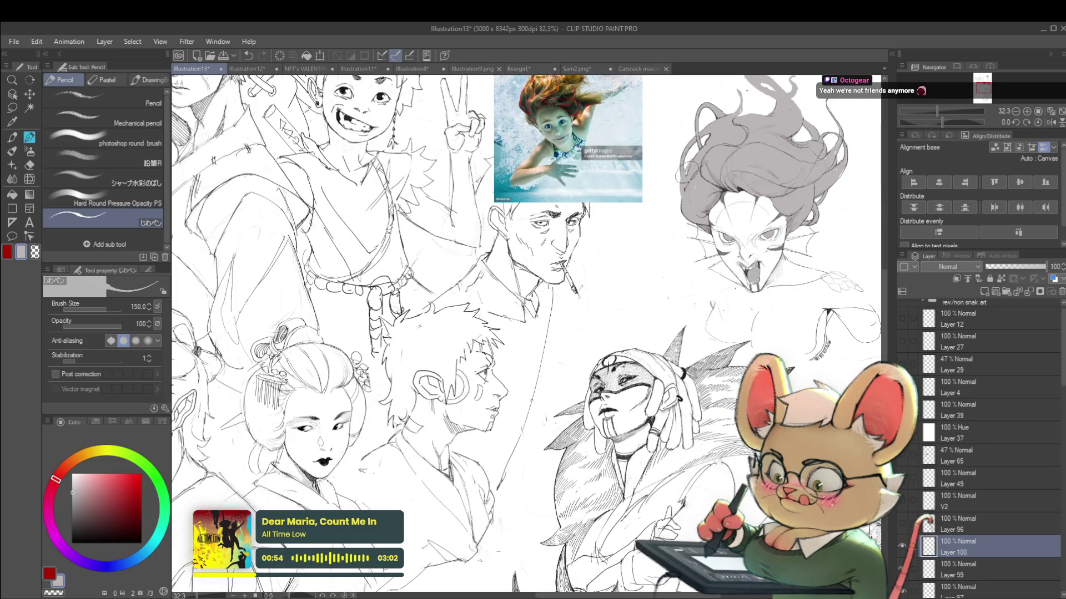
Draw a broad sketch stroke along the left side of the fanged woman's face.
{"action": "scroll", "coordinate": [718, 141], "scroll_direction": "down", "scroll_amount": 4}
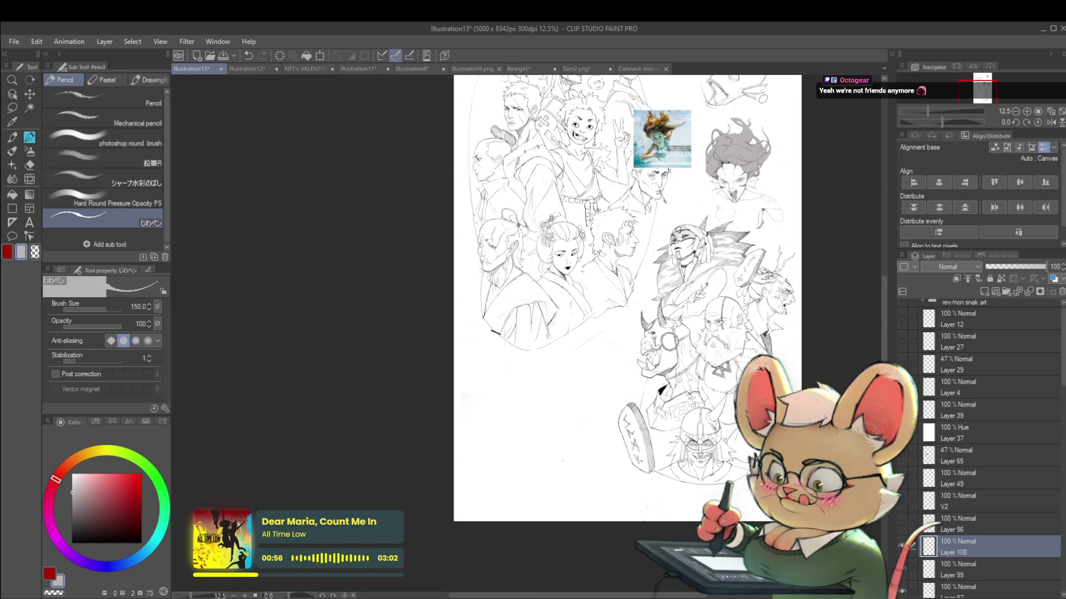
{"action": "scroll", "coordinate": [710, 166], "scroll_direction": "up", "scroll_amount": 4}
{"action": "left_click_drag", "start_coordinate": [696, 172], "coordinate": [722, 210]}
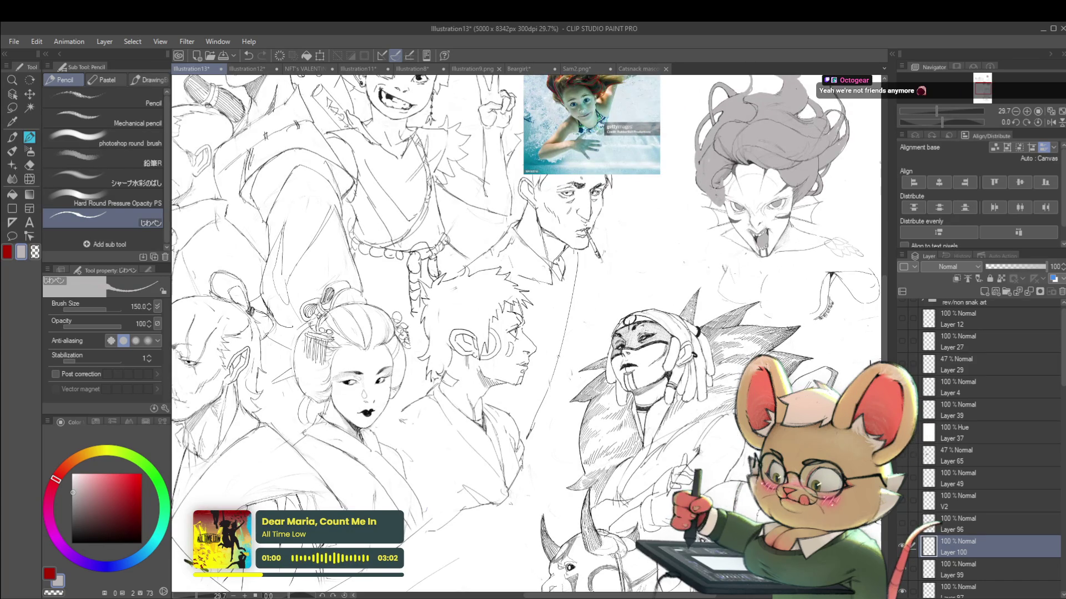
{"action": "scroll", "coordinate": [671, 246], "scroll_direction": "down", "scroll_amount": 4}
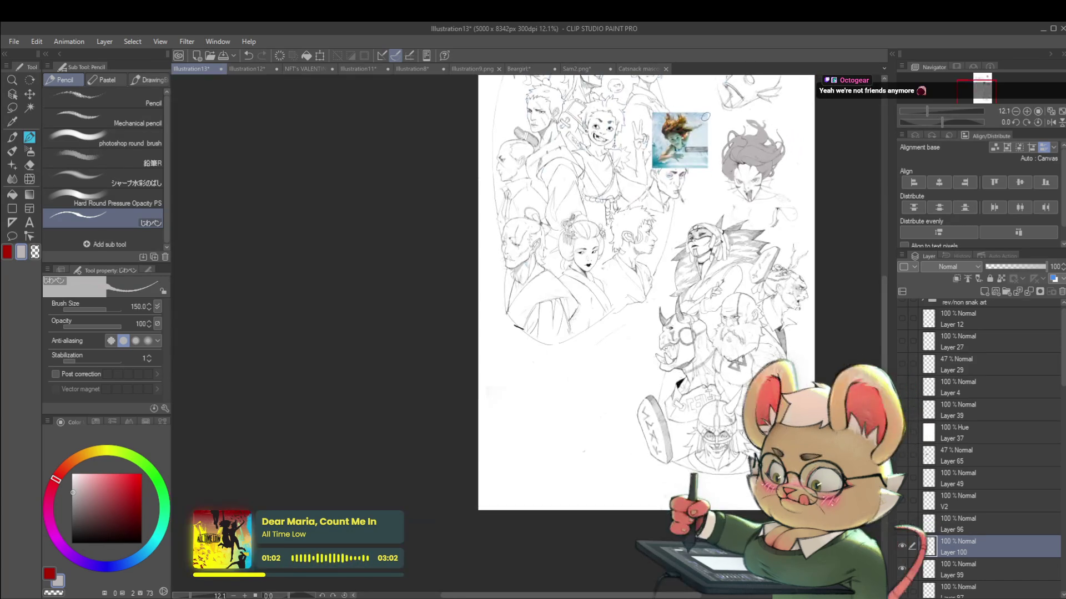
{"action": "scroll", "coordinate": [671, 246], "scroll_direction": "up", "scroll_amount": 5}
{"action": "scroll", "coordinate": [750, 183], "scroll_direction": "down", "scroll_amount": 3}
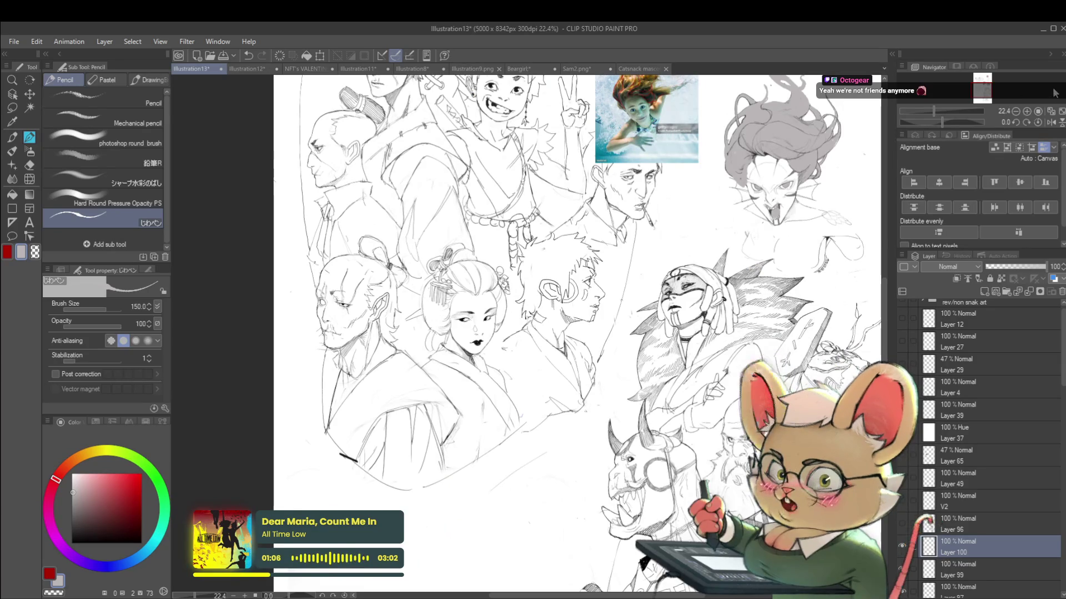
Flip the canvas horizontally to check the drawing, then flip it back to normal.
{"action": "left_click", "coordinate": [1048, 123]}
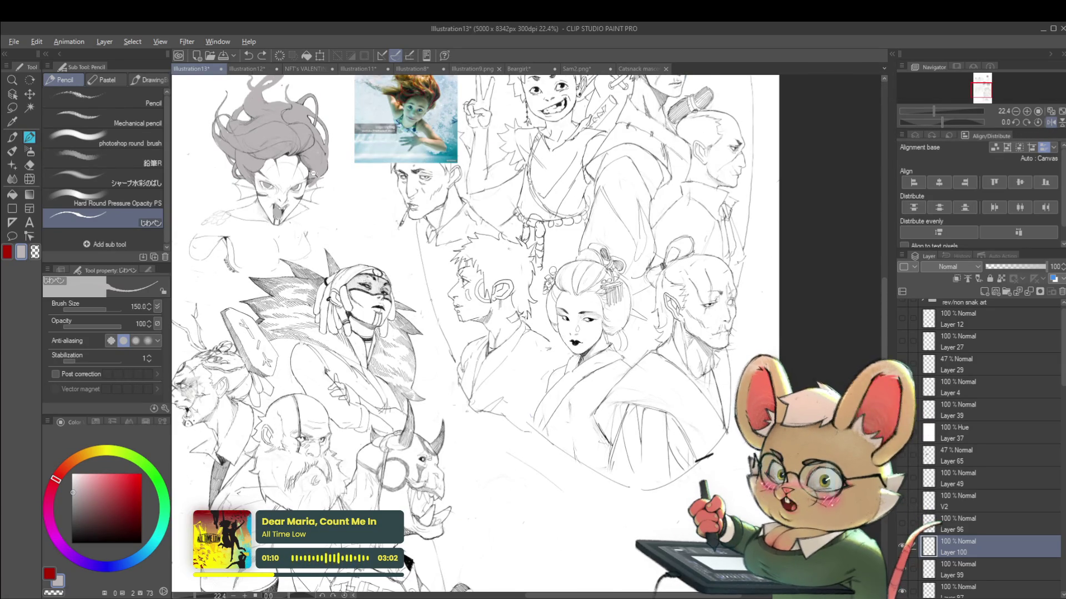
{"action": "scroll", "coordinate": [316, 180], "scroll_direction": "up", "scroll_amount": 4}
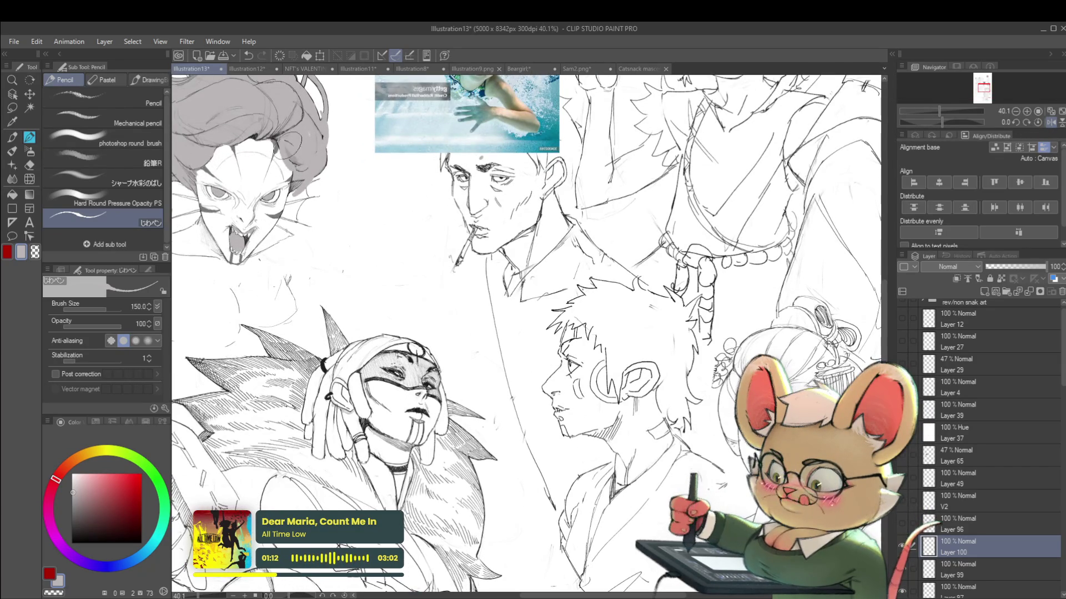
{"action": "scroll", "coordinate": [679, 217], "scroll_direction": "down", "scroll_amount": 5}
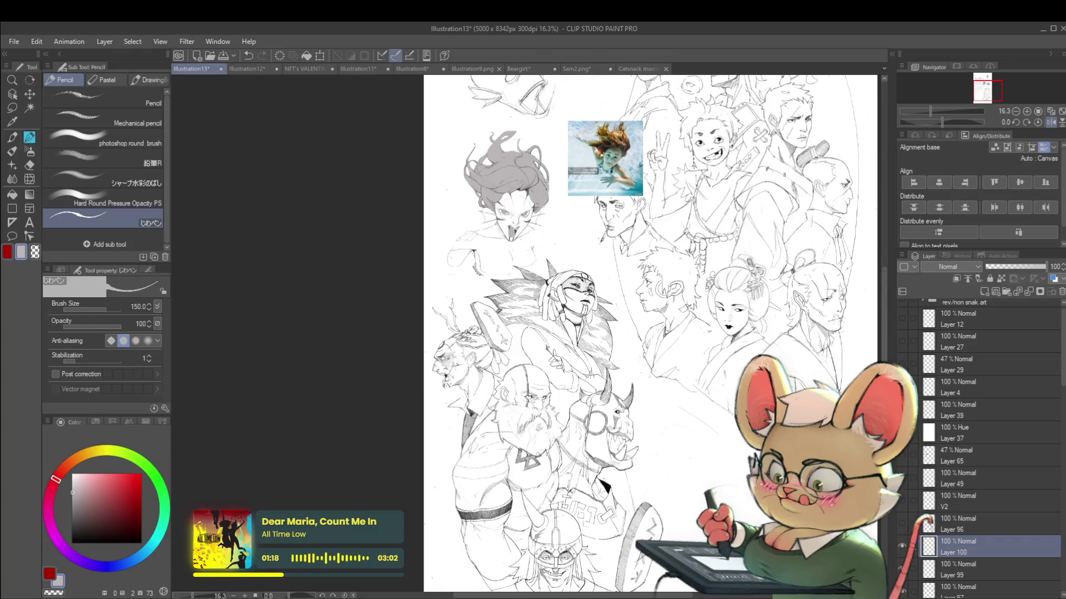
{"action": "left_click", "coordinate": [1049, 123]}
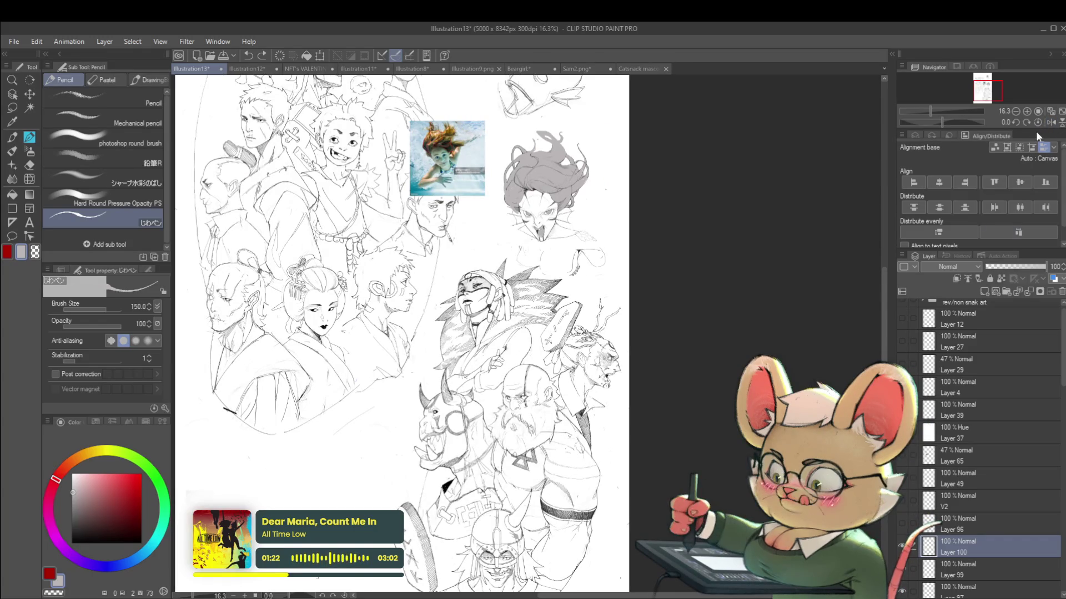
{"action": "scroll", "coordinate": [488, 147], "scroll_direction": "up", "scroll_amount": 4}
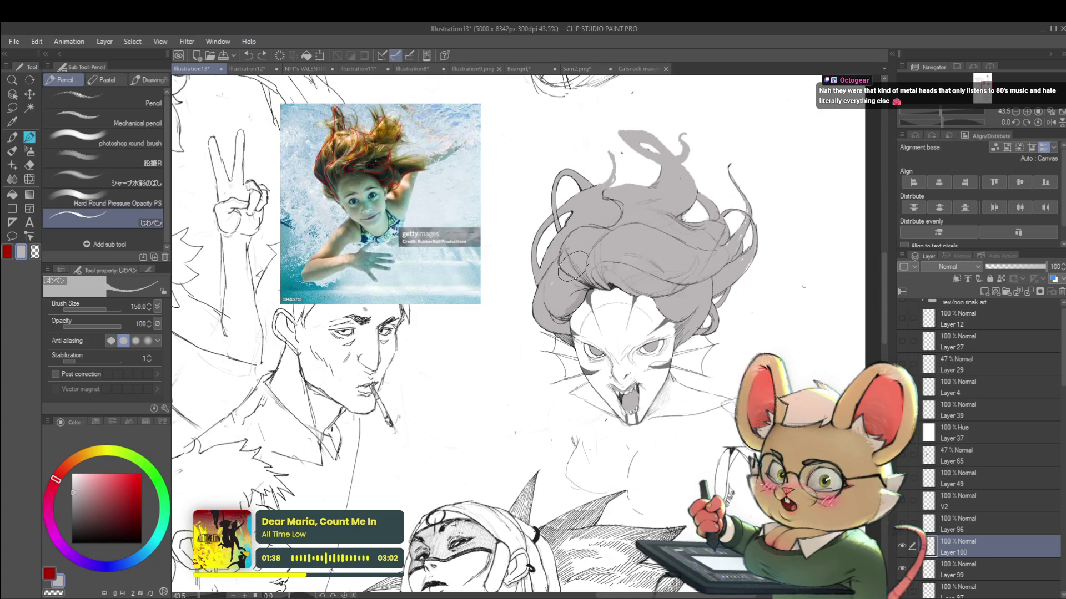
Mirror the canvas to check proportions and undo the last stroke.
{"action": "left_click", "coordinate": [1050, 122]}
{"action": "scroll", "coordinate": [627, 216], "scroll_direction": "down", "scroll_amount": 3}
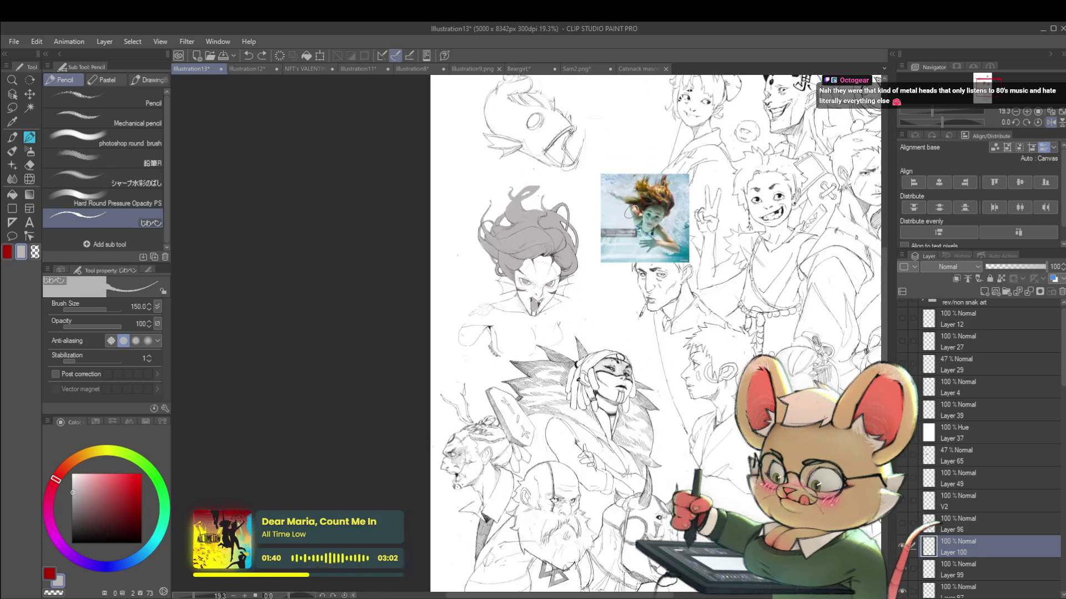
{"action": "scroll", "coordinate": [504, 218], "scroll_direction": "up", "scroll_amount": 2}
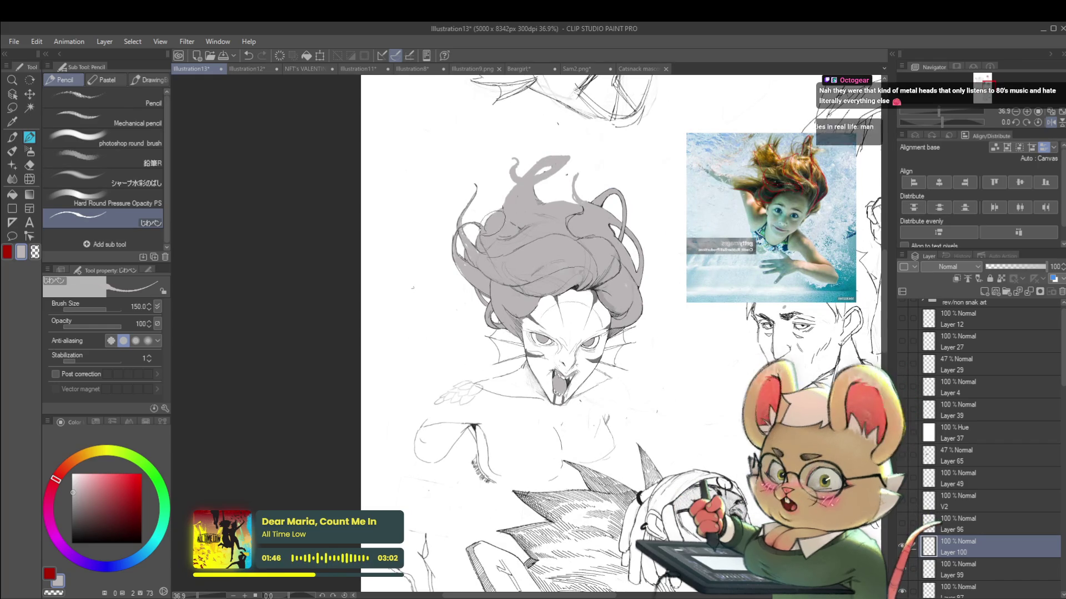
{"action": "scroll", "coordinate": [500, 227], "scroll_direction": "down", "scroll_amount": 3}
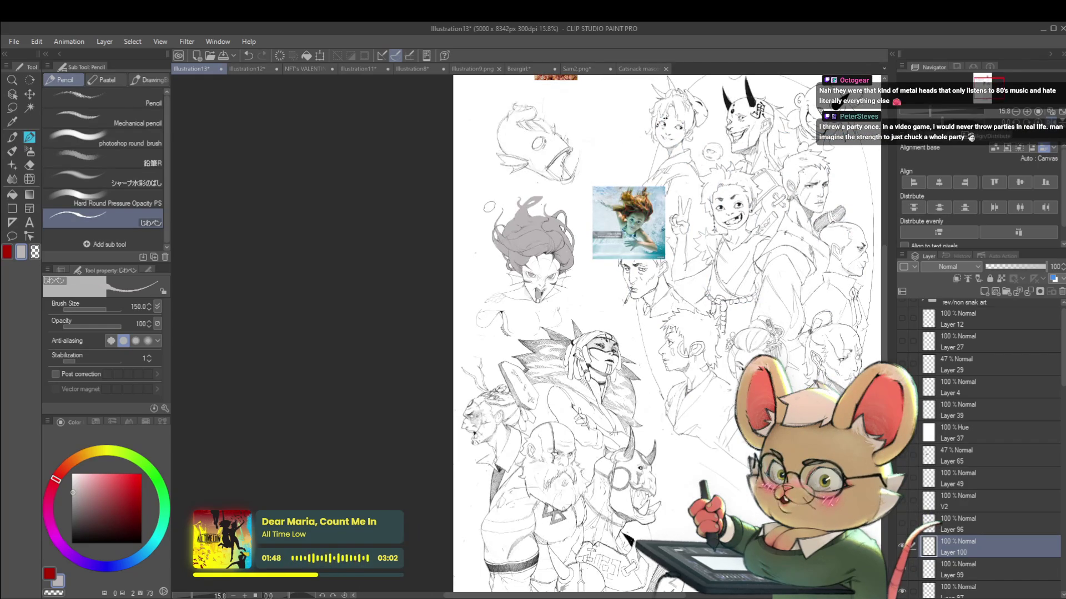
{"action": "key", "text": "ctrl+z"}
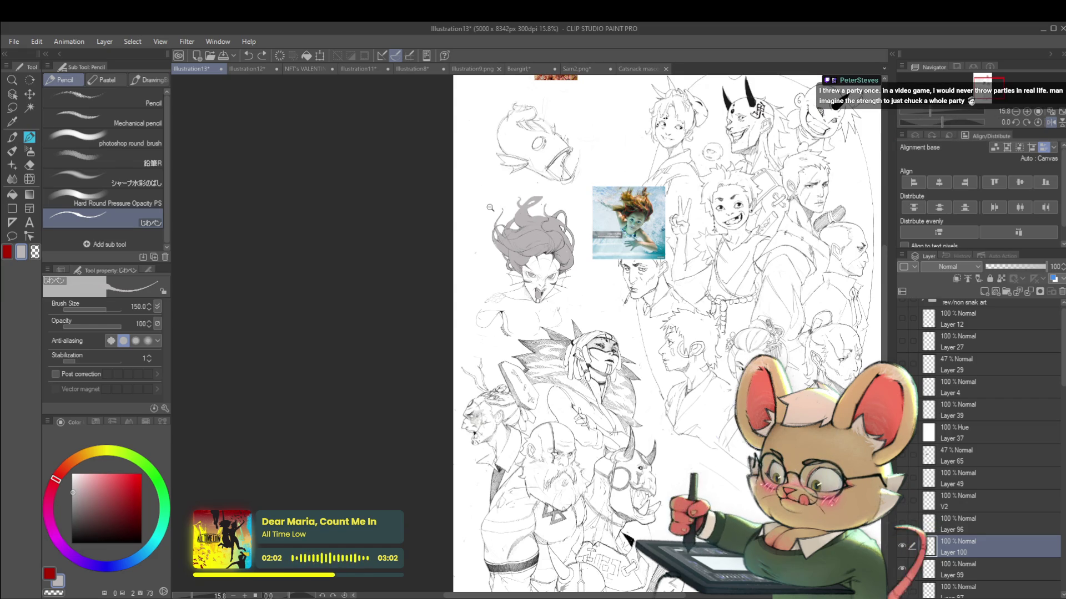
Add a small pencil stroke just left of the siren's grey hair.
{"action": "scroll", "coordinate": [537, 217], "scroll_direction": "up", "scroll_amount": 3}
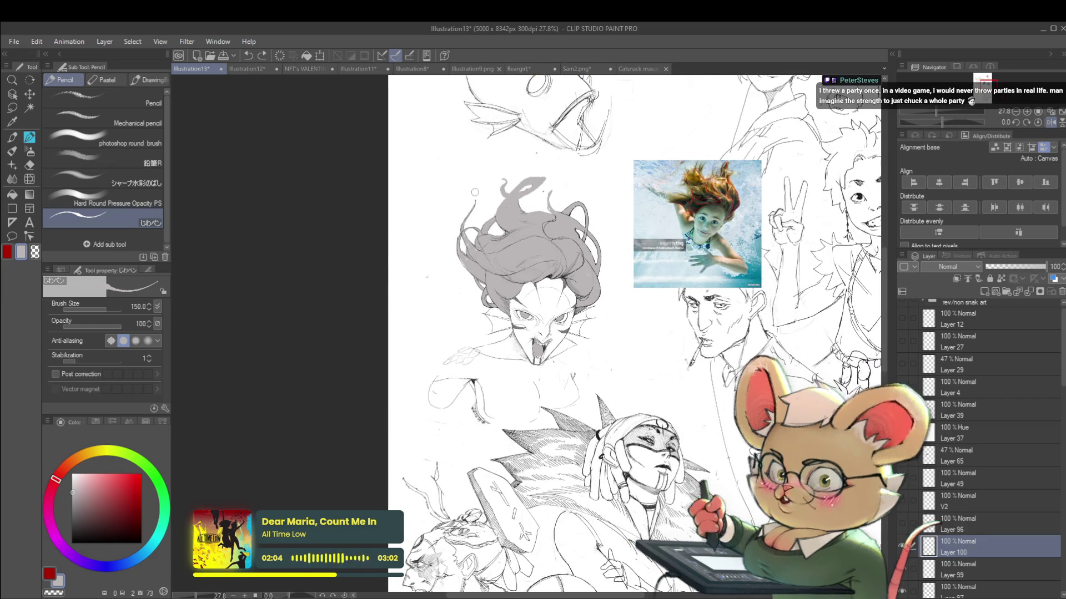
{"action": "left_click_drag", "start_coordinate": [460, 237], "coordinate": [468, 244]}
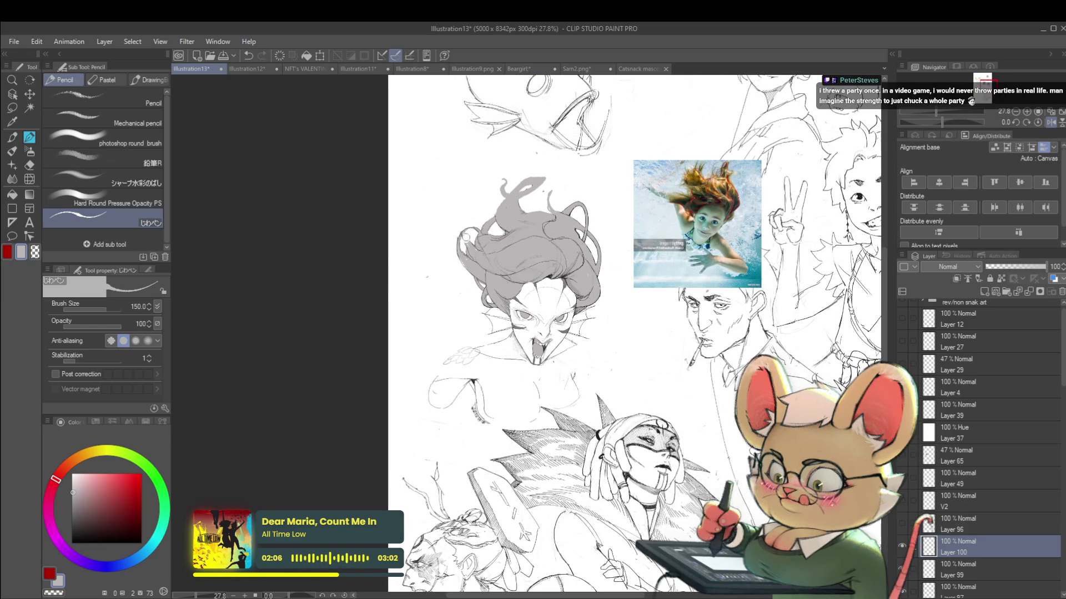
{"action": "scroll", "coordinate": [464, 244], "scroll_direction": "down", "scroll_amount": 3}
{"action": "scroll", "coordinate": [483, 244], "scroll_direction": "up", "scroll_amount": 4}
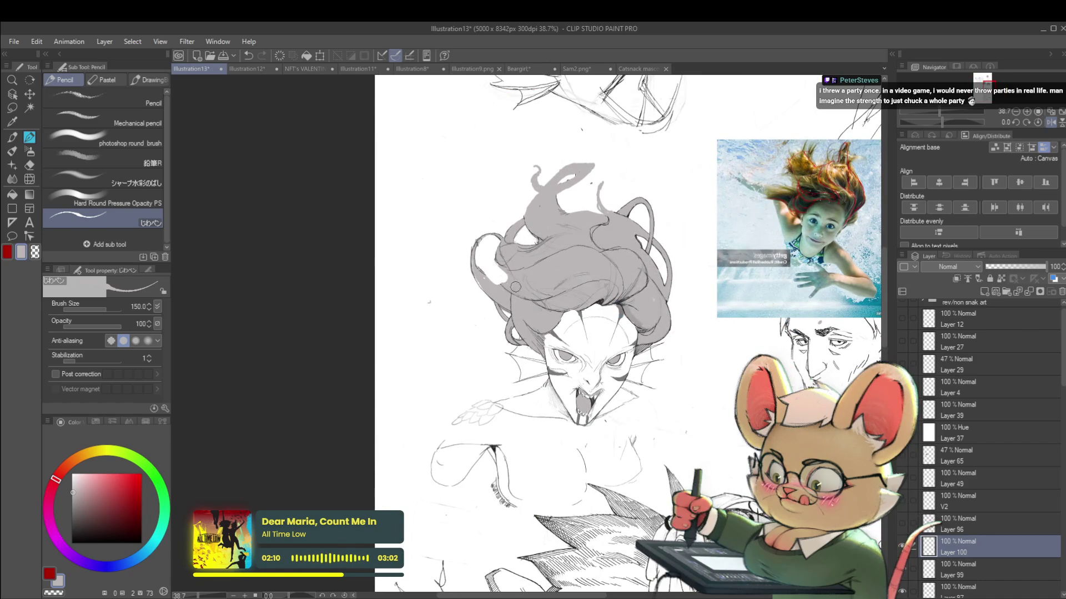
{"action": "scroll", "coordinate": [502, 267], "scroll_direction": "down", "scroll_amount": 3}
{"action": "scroll", "coordinate": [546, 295], "scroll_direction": "up", "scroll_amount": 5}
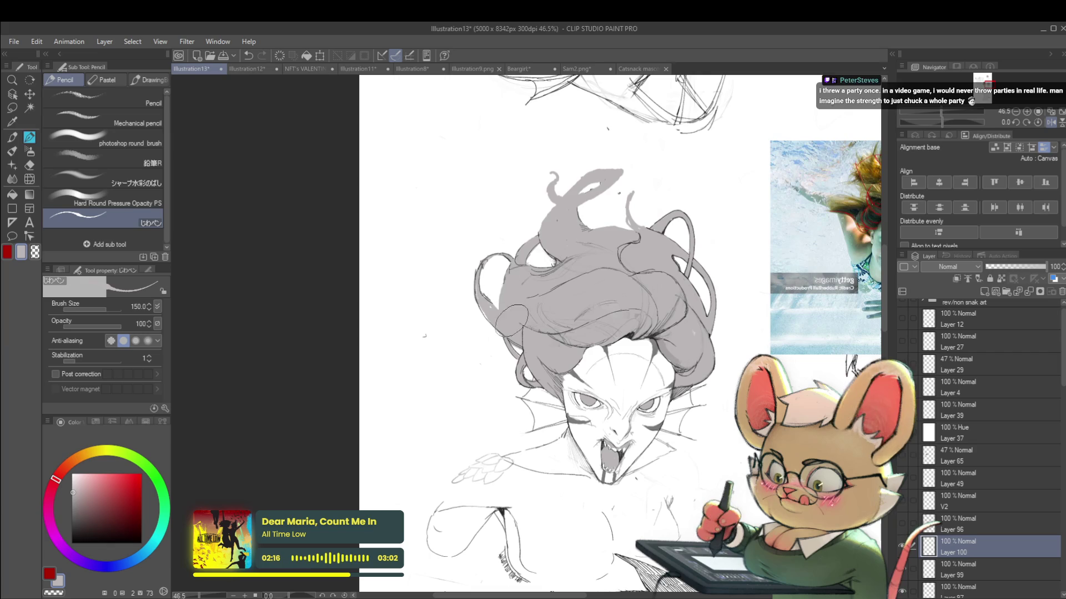
{"action": "scroll", "coordinate": [504, 223], "scroll_direction": "down", "scroll_amount": 2}
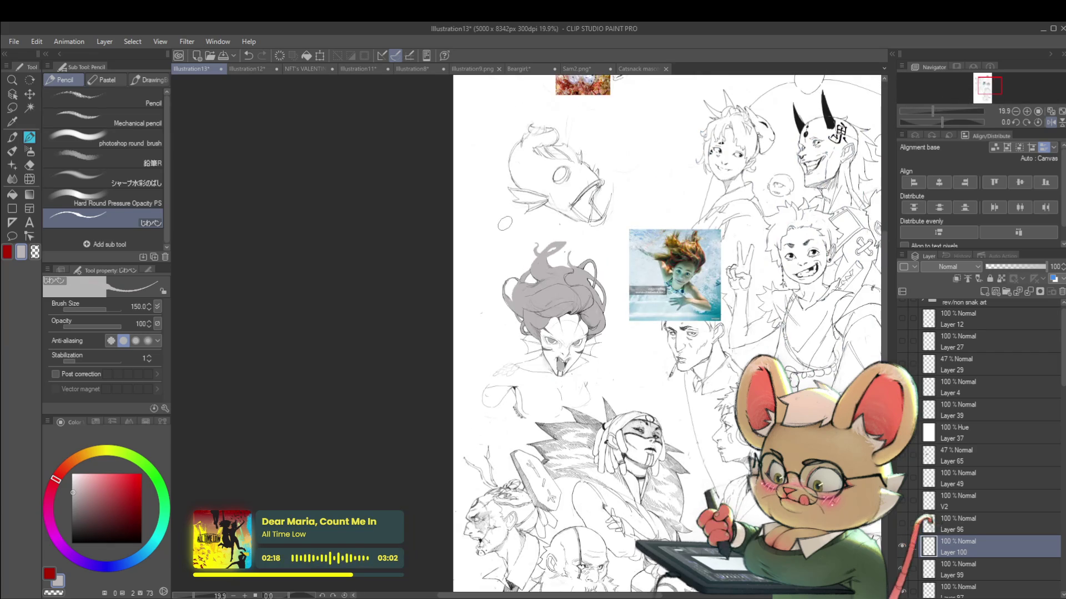
{"action": "scroll", "coordinate": [504, 223], "scroll_direction": "up", "scroll_amount": 3}
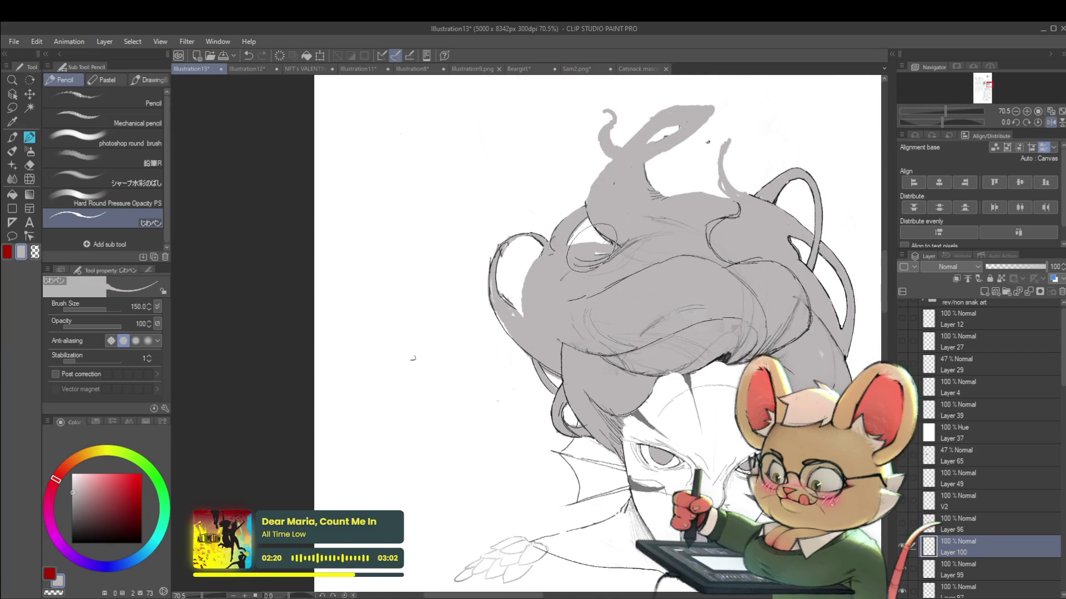
{"action": "scroll", "coordinate": [614, 237], "scroll_direction": "down", "scroll_amount": 3}
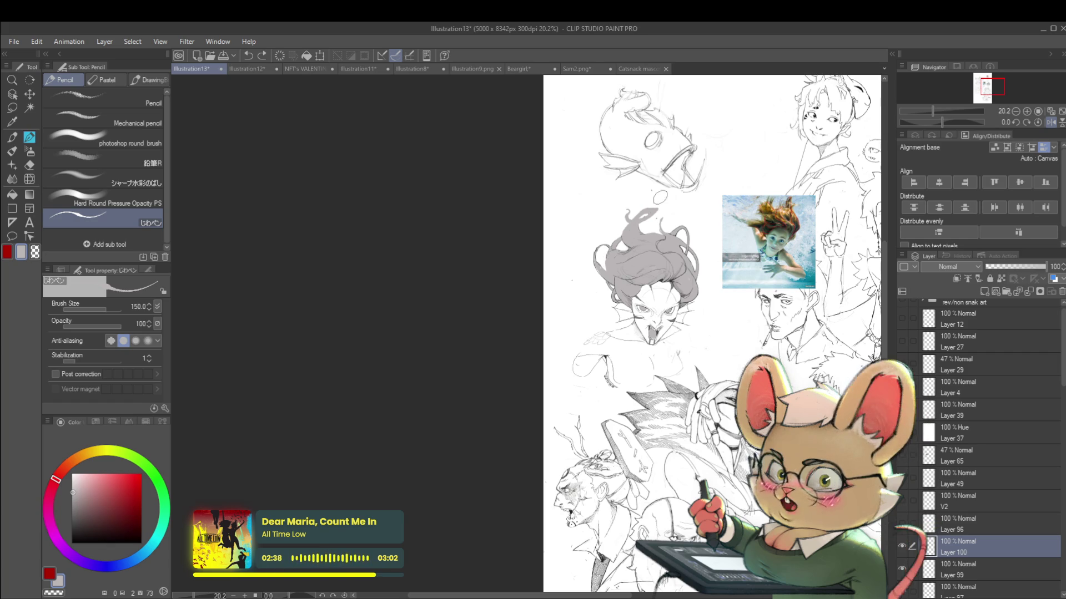
{"action": "scroll", "coordinate": [725, 249], "scroll_direction": "up", "scroll_amount": 6}
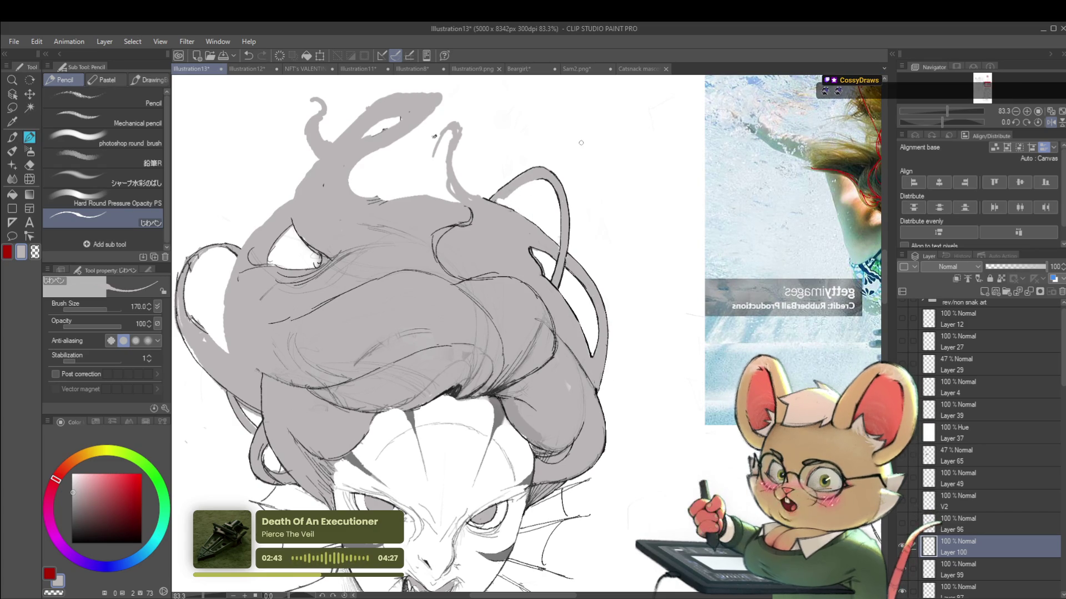
Shift the view rightward over the hair sketch, with the pencil raised to size 170.
{"action": "left_click_drag", "start_coordinate": [521, 188], "coordinate": [587, 196]}
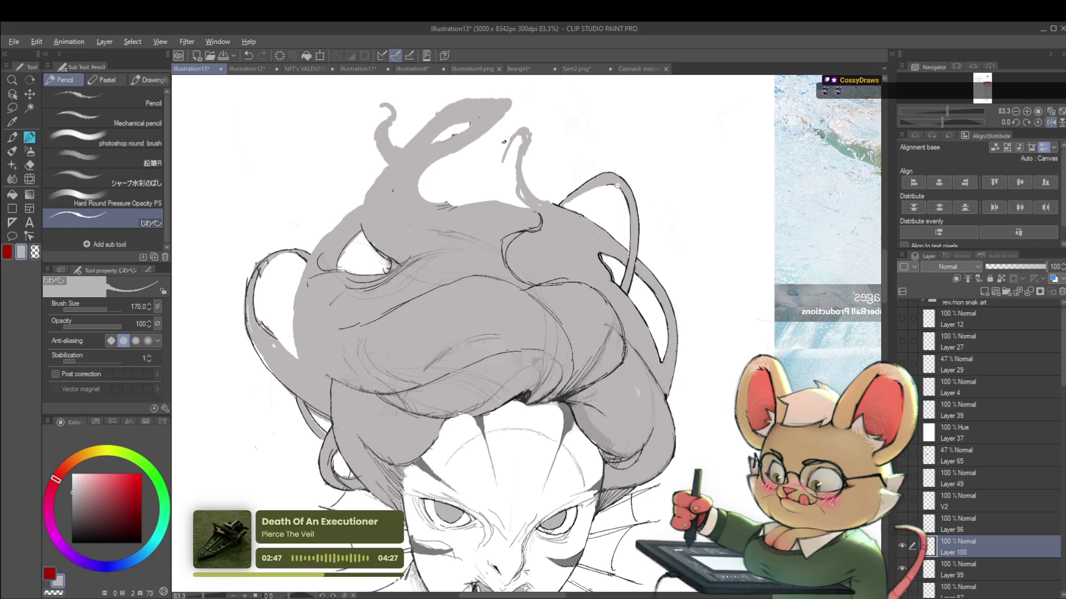
{"action": "scroll", "coordinate": [635, 181], "scroll_direction": "down", "scroll_amount": 5}
{"action": "scroll", "coordinate": [660, 168], "scroll_direction": "up", "scroll_amount": 1}
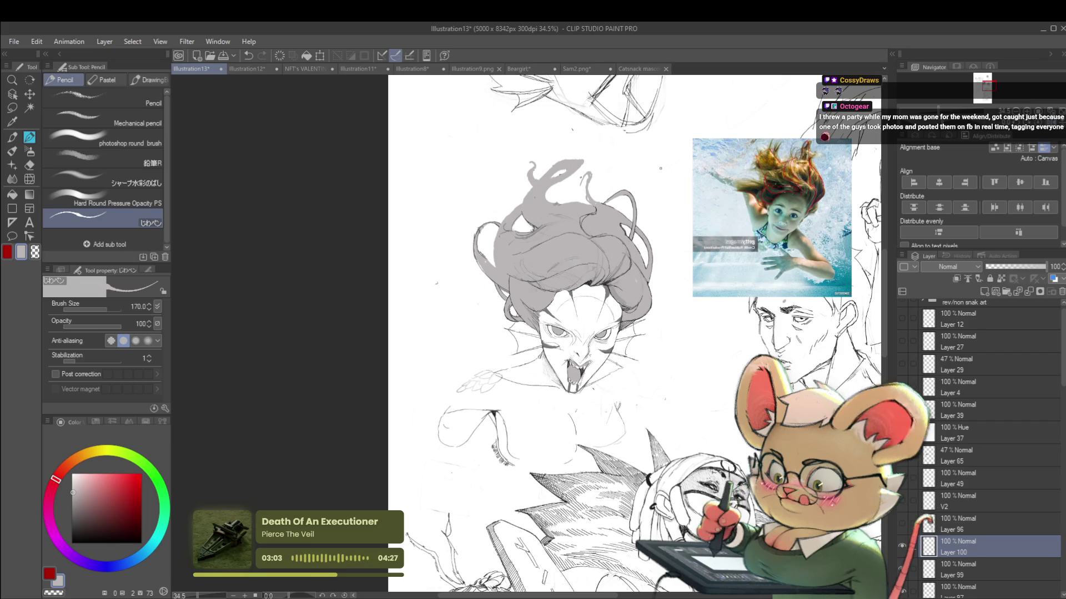
{"action": "scroll", "coordinate": [436, 283], "scroll_direction": "up", "scroll_amount": 3}
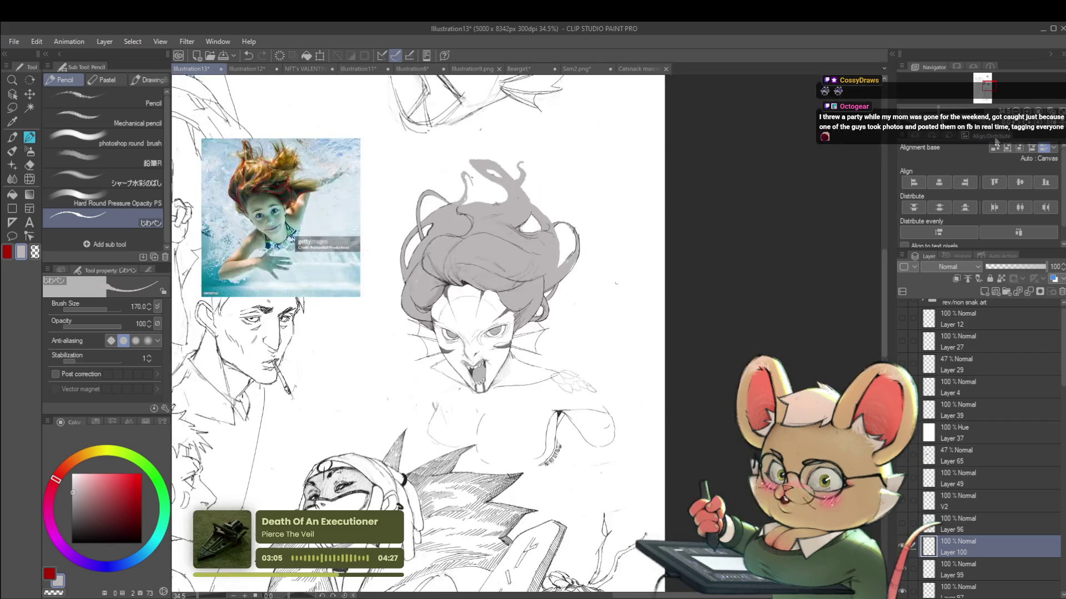
Redraw the small ellipse in the hair higher and further right, replacing two misplaced attempts.
{"action": "key", "text": "ctrl+z"}
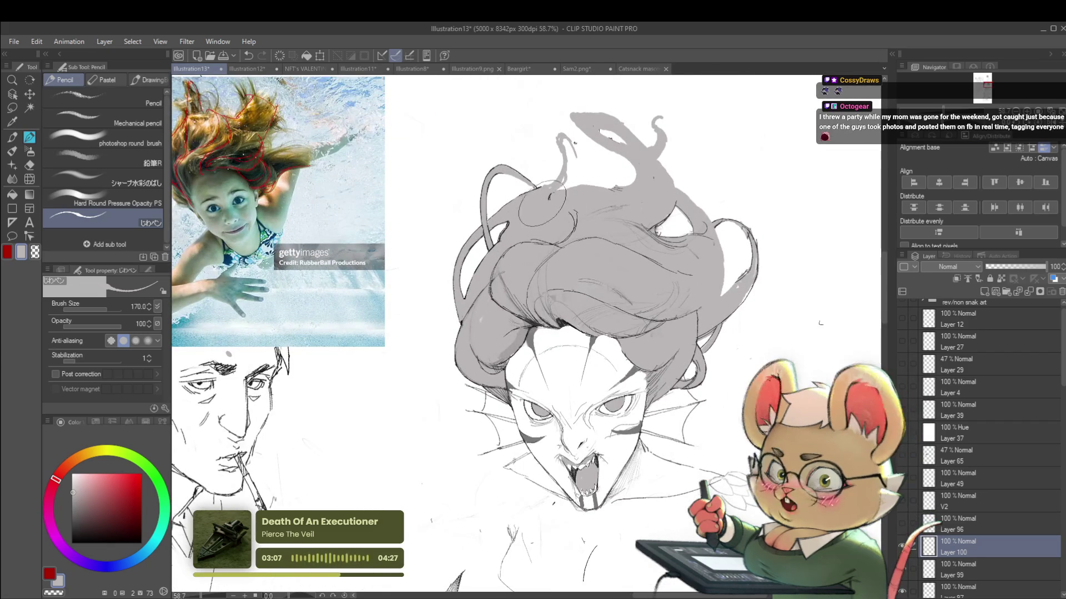
{"action": "left_click_drag", "start_coordinate": [588, 186], "coordinate": [583, 189]}
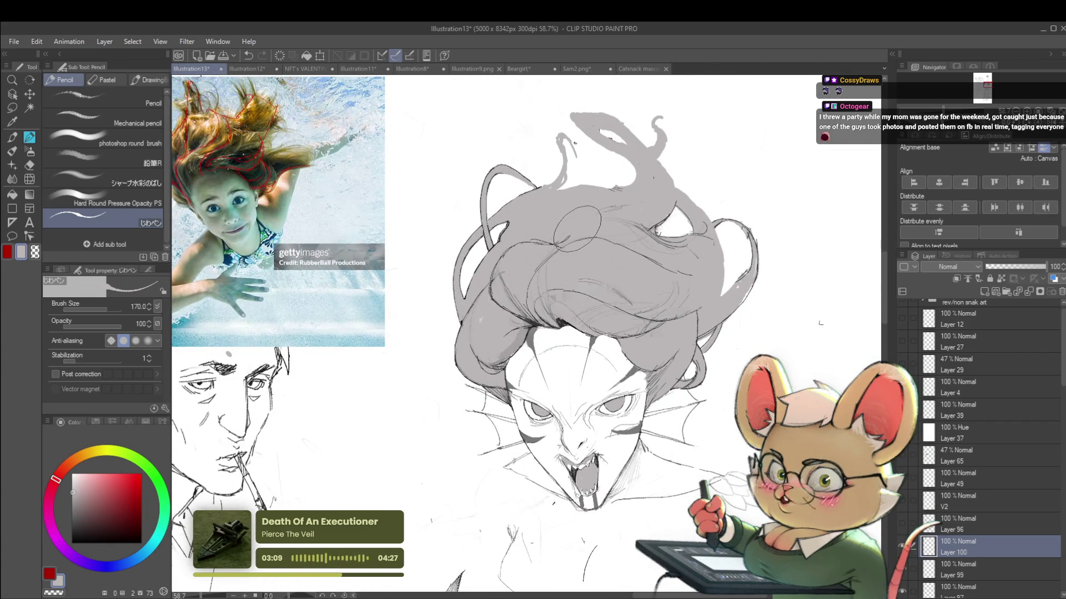
{"action": "key", "text": "ctrl+z"}
{"action": "mouse_move", "coordinate": [591, 175]}
{"action": "left_mouse_down"}
{"action": "mouse_move", "coordinate": [613, 202]}
{"action": "mouse_move", "coordinate": [589, 175]}
{"action": "left_mouse_up"}
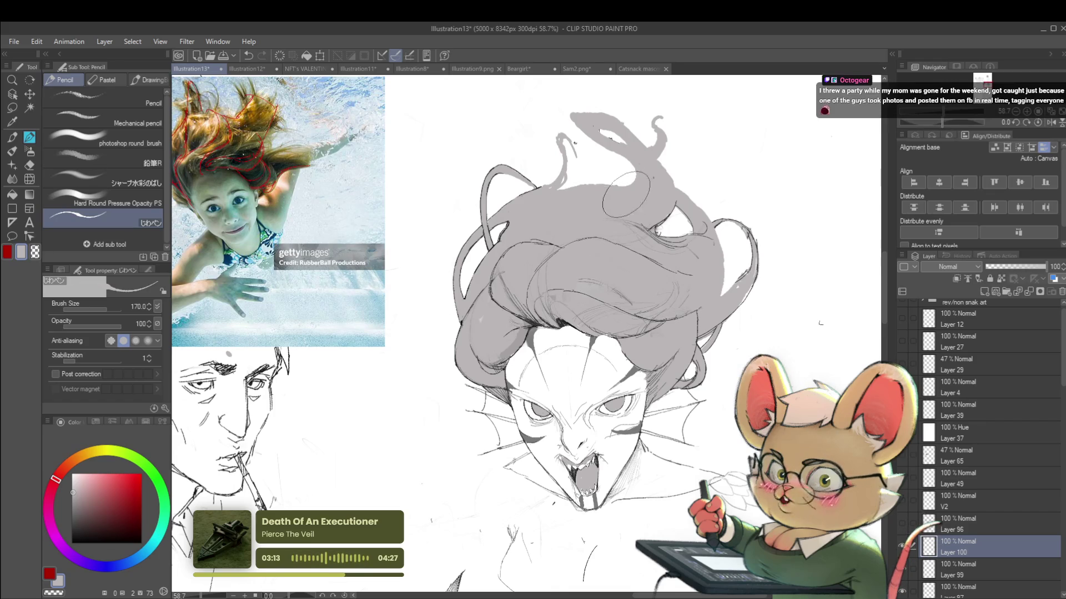
{"action": "scroll", "coordinate": [630, 208], "scroll_direction": "down", "scroll_amount": 5}
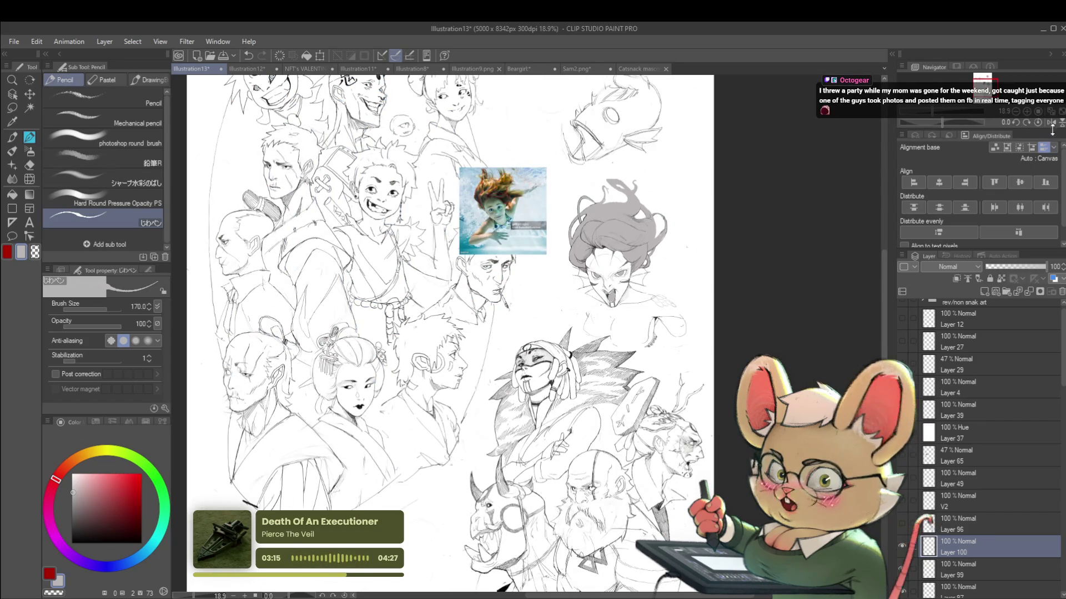
Check the sketch mirrored, flip it back, and lower the pencil to size 60.
{"action": "left_click", "coordinate": [1047, 124]}
{"action": "scroll", "coordinate": [436, 207], "scroll_direction": "up", "scroll_amount": 4}
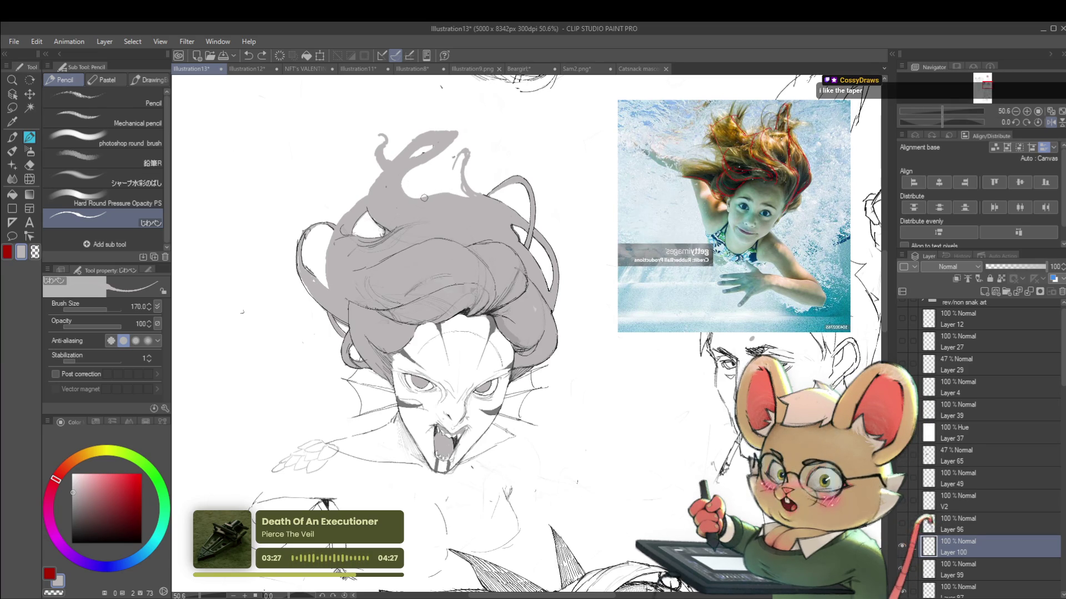
{"action": "left_click", "coordinate": [1052, 123]}
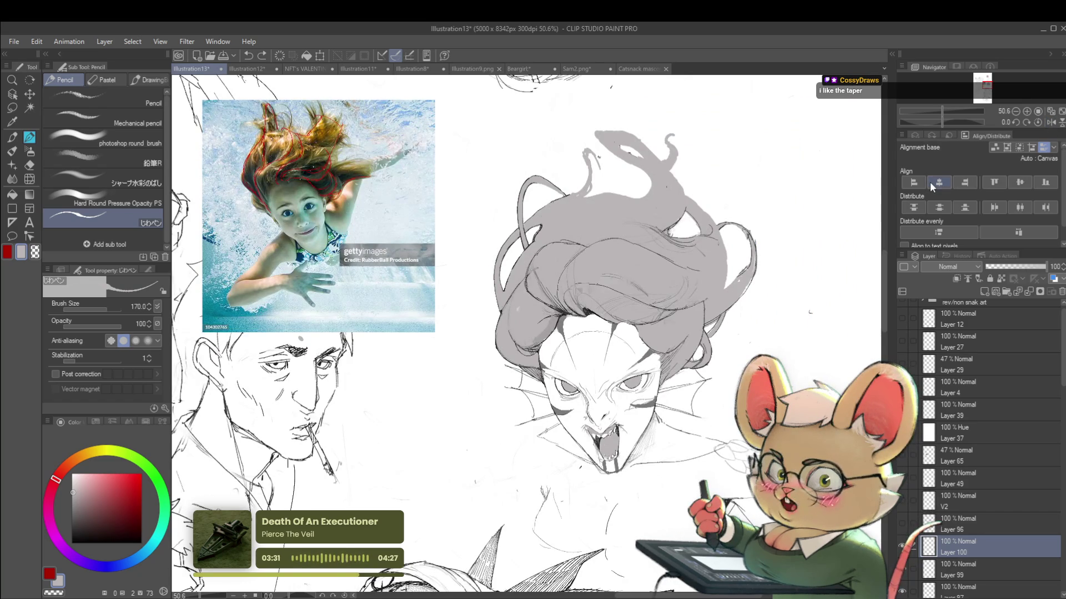
{"action": "key", "text": "bracketleft"}
{"action": "key", "text": "bracketleft"}
{"action": "key", "text": "bracketleft"}
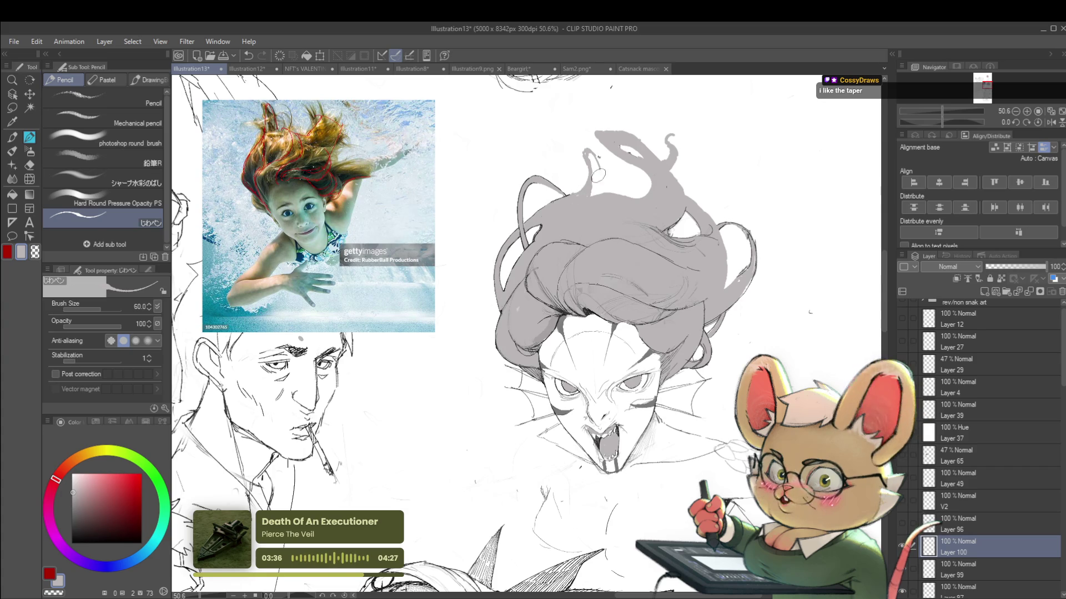
{"action": "scroll", "coordinate": [589, 155], "scroll_direction": "up", "scroll_amount": 2}
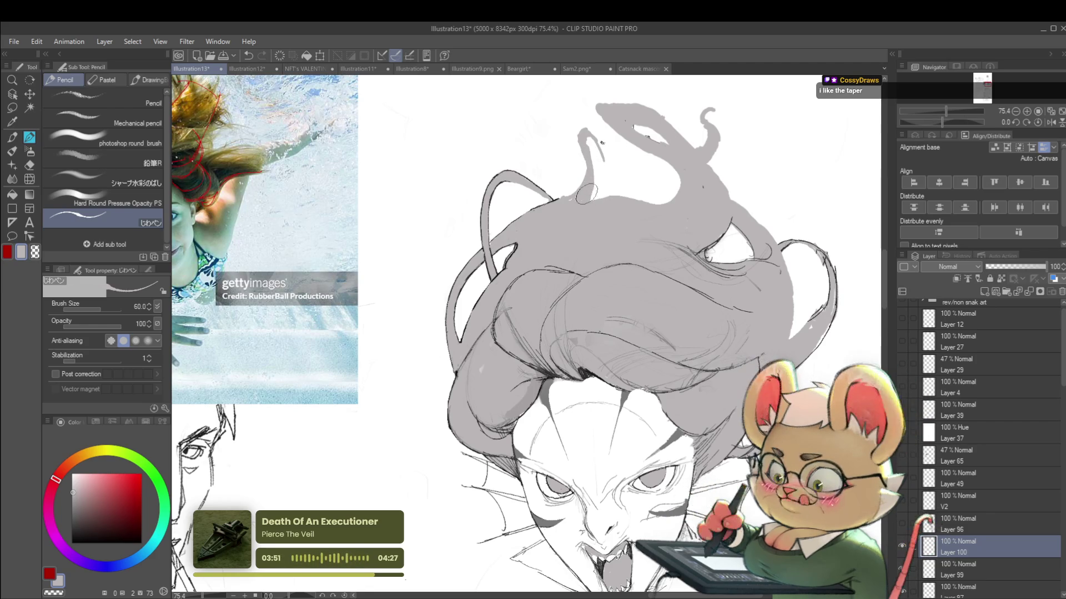
{"action": "scroll", "coordinate": [592, 179], "scroll_direction": "down", "scroll_amount": 5}
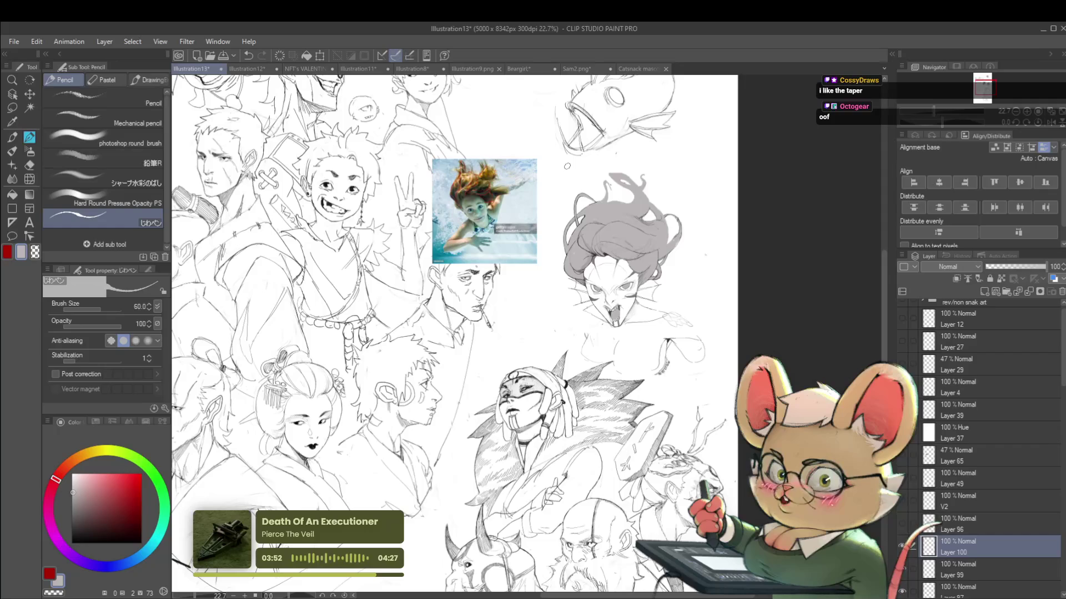
View the sketch page mirrored across the canvas, then restore normal orientation.
{"action": "left_click", "coordinate": [1051, 122]}
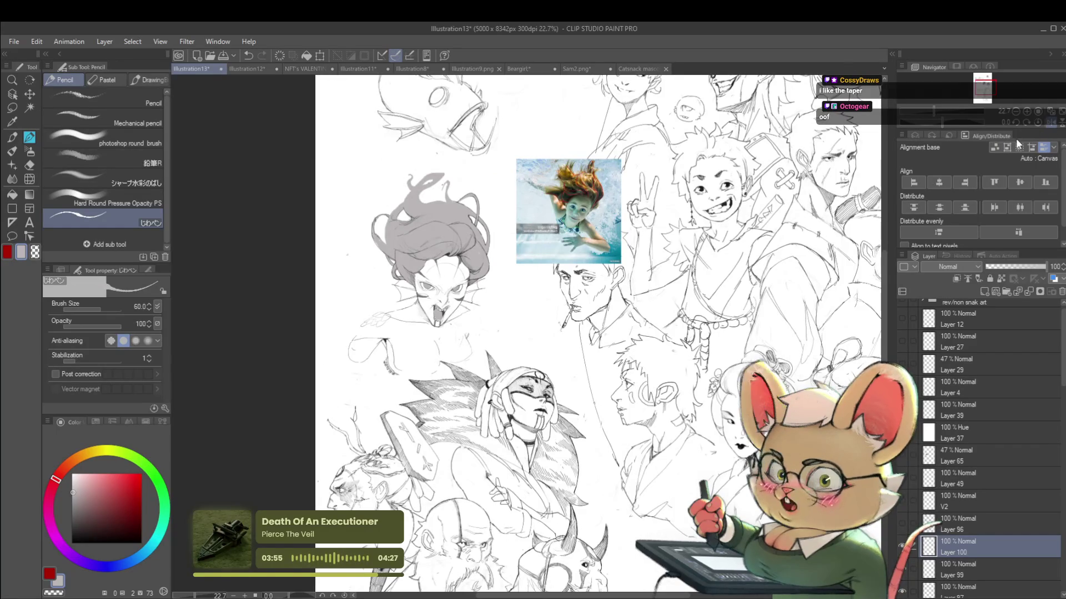
{"action": "scroll", "coordinate": [446, 202], "scroll_direction": "up", "scroll_amount": 5}
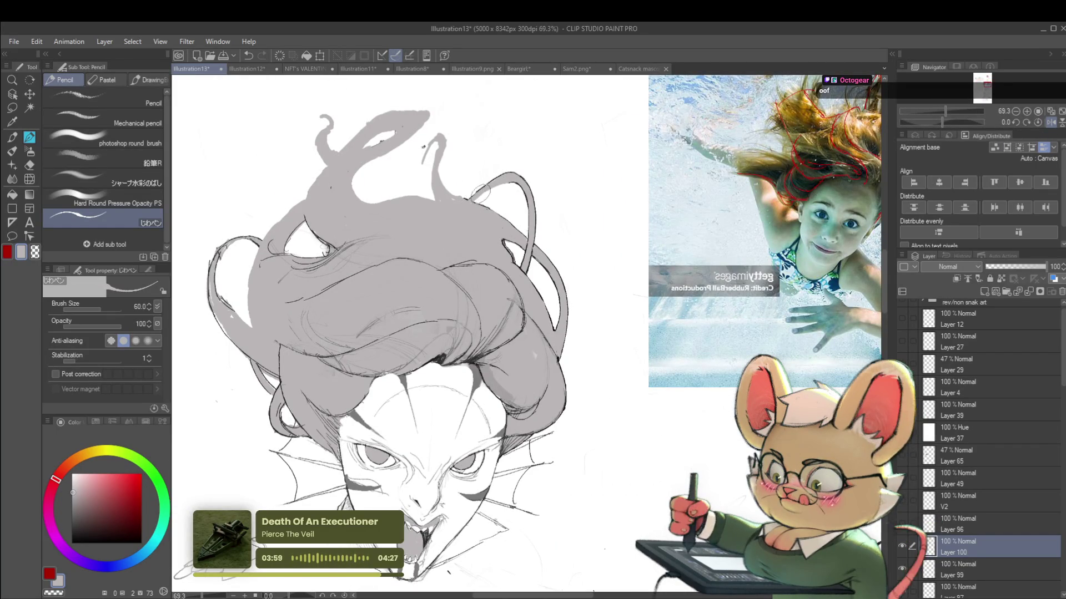
{"action": "scroll", "coordinate": [474, 198], "scroll_direction": "down", "scroll_amount": 3}
{"action": "scroll", "coordinate": [473, 200], "scroll_direction": "down", "scroll_amount": 2}
{"action": "left_click_drag", "start_coordinate": [618, 323], "coordinate": [666, 280]}
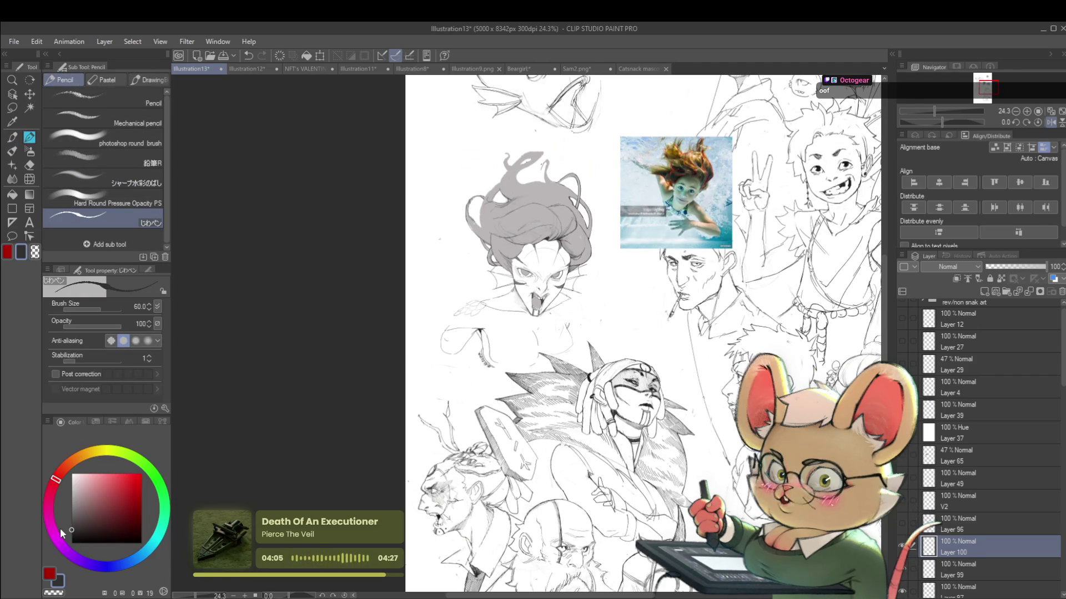
{"action": "left_click", "coordinate": [1051, 122]}
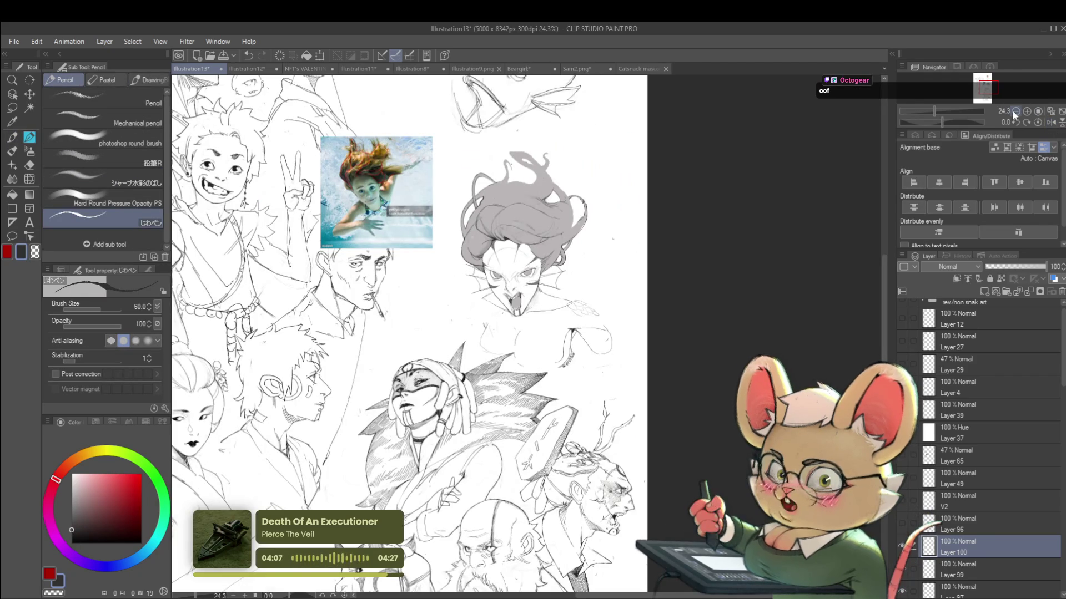
{"action": "scroll", "coordinate": [488, 141], "scroll_direction": "up", "scroll_amount": 4}
Lower the brush to size 30 and paint more grey fill into the siren's hair.
{"action": "key", "text": "bracketleft"}
{"action": "key", "text": "bracketleft"}
{"action": "key", "text": "bracketleft"}
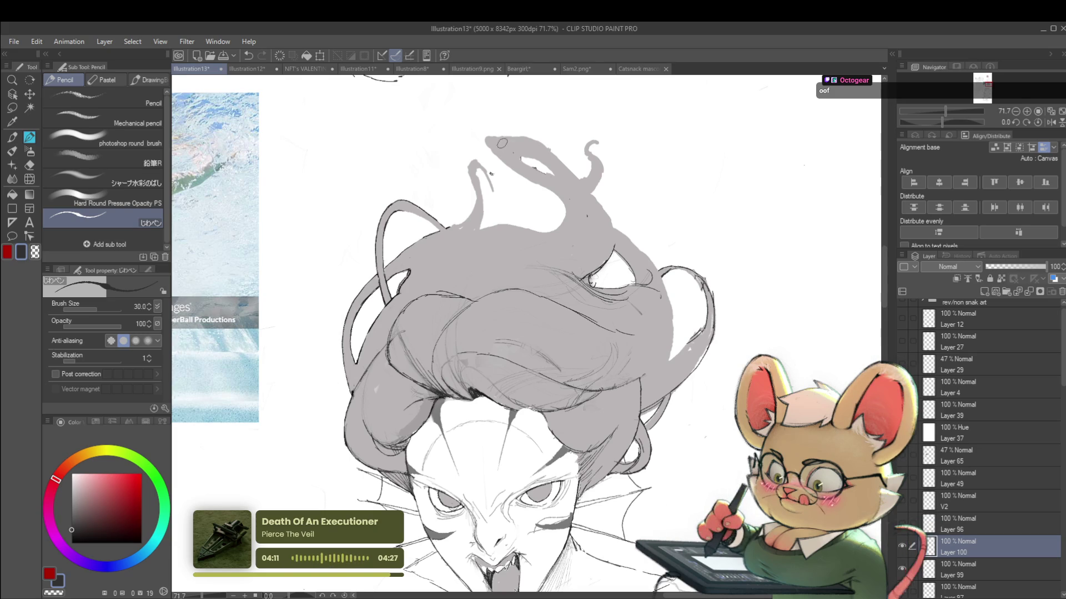
{"action": "scroll", "coordinate": [536, 177], "scroll_direction": "down", "scroll_amount": 4}
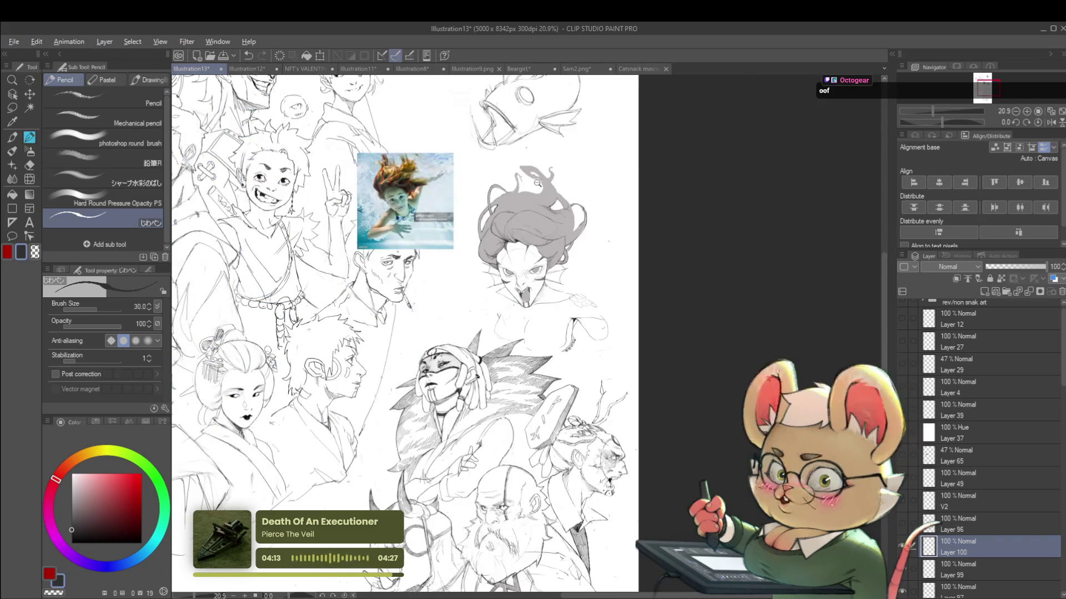
{"action": "scroll", "coordinate": [535, 184], "scroll_direction": "up", "scroll_amount": 3}
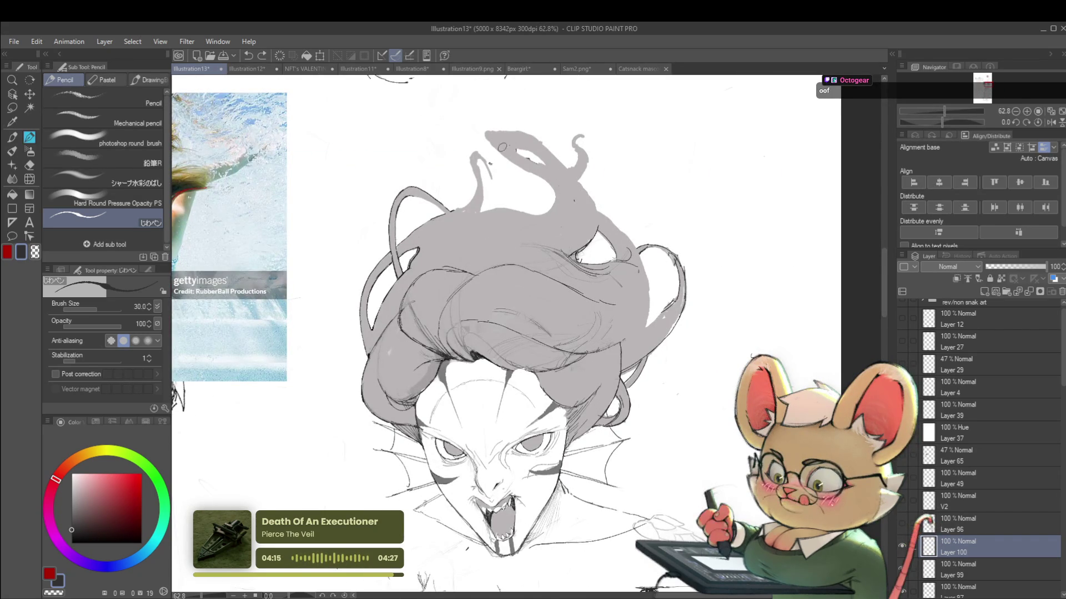
{"action": "left_click_drag", "start_coordinate": [483, 133], "coordinate": [501, 154]}
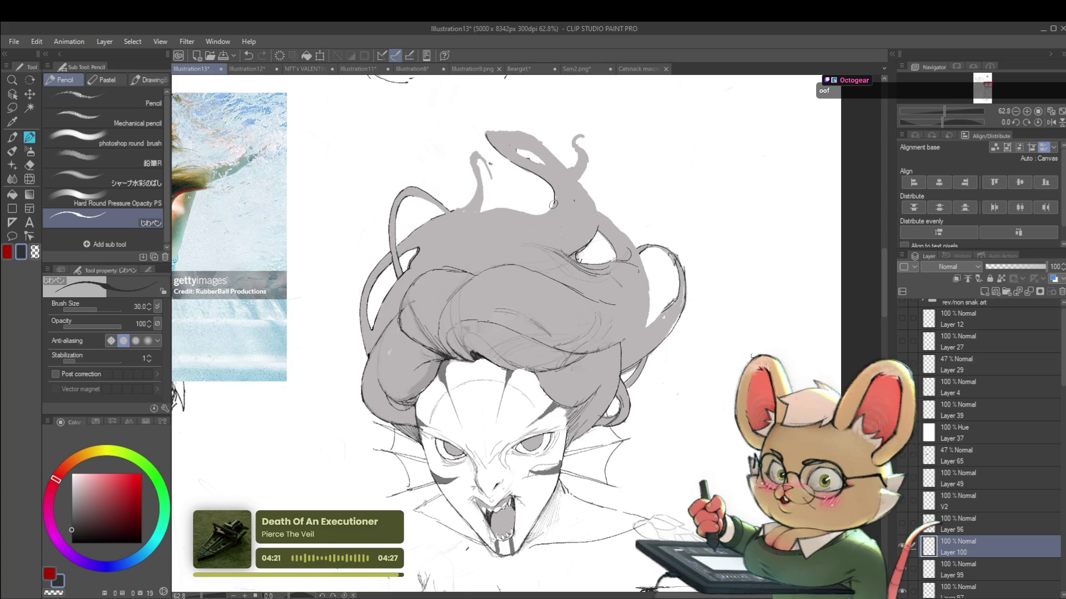
{"action": "scroll", "coordinate": [575, 191], "scroll_direction": "down", "scroll_amount": 5}
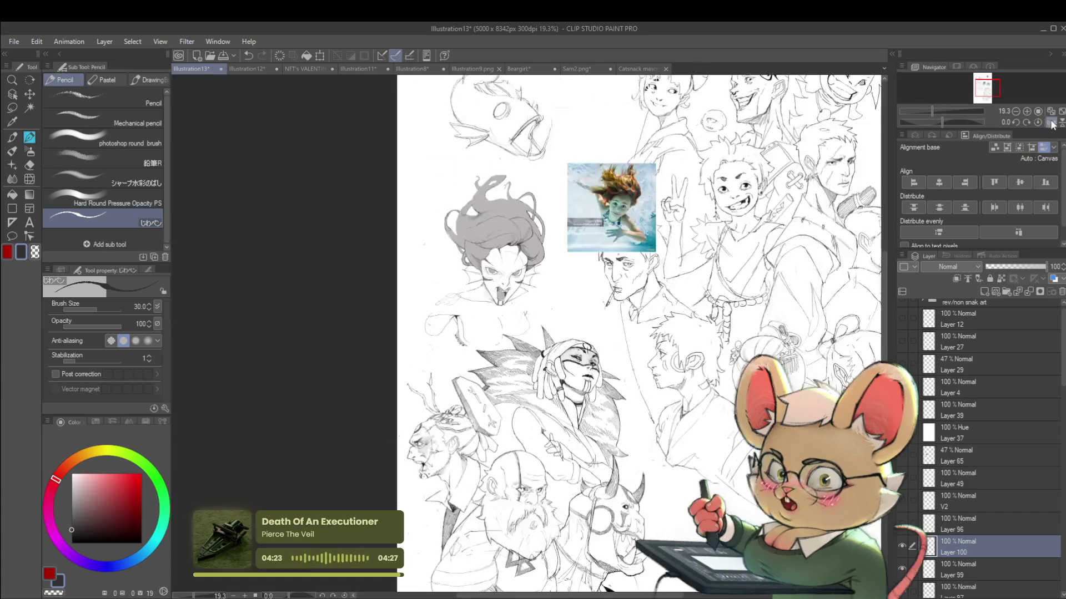
{"action": "scroll", "coordinate": [493, 188], "scroll_direction": "up", "scroll_amount": 4}
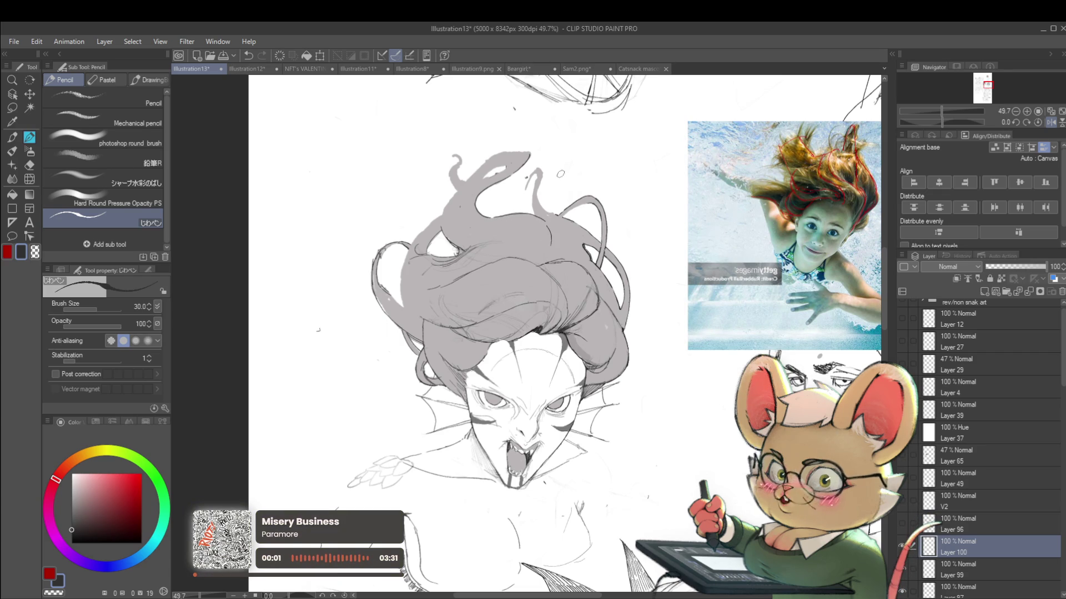
Sketch thin pencil strands into the hair on the flipped view, then zoom out to the whole page.
{"action": "key", "text": "h"}
{"action": "left_click_drag", "start_coordinate": [502, 232], "coordinate": [516, 250]}
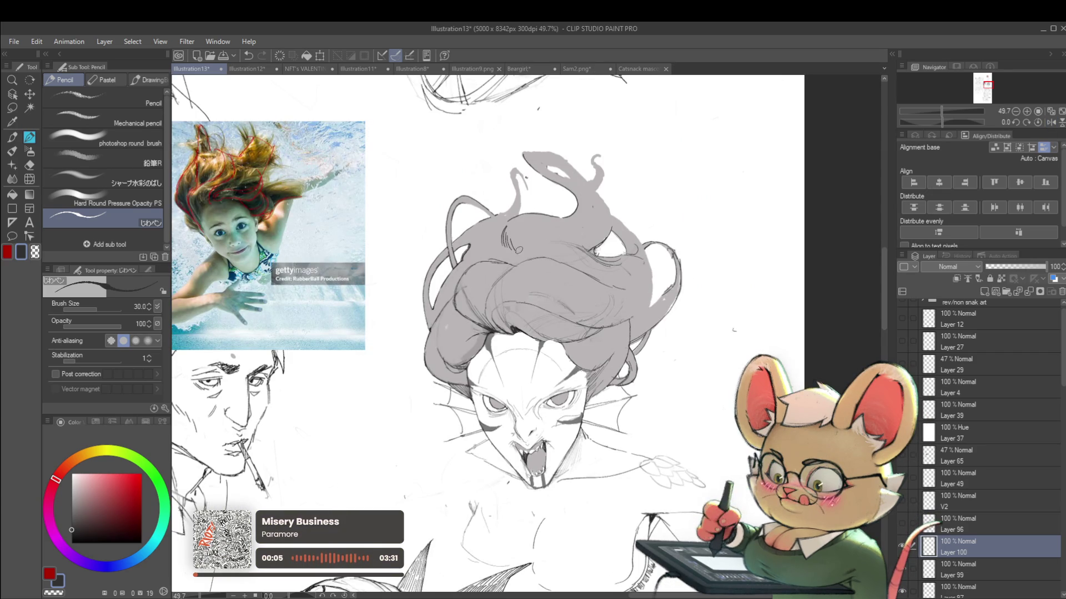
{"action": "key", "text": "ctrl+0"}
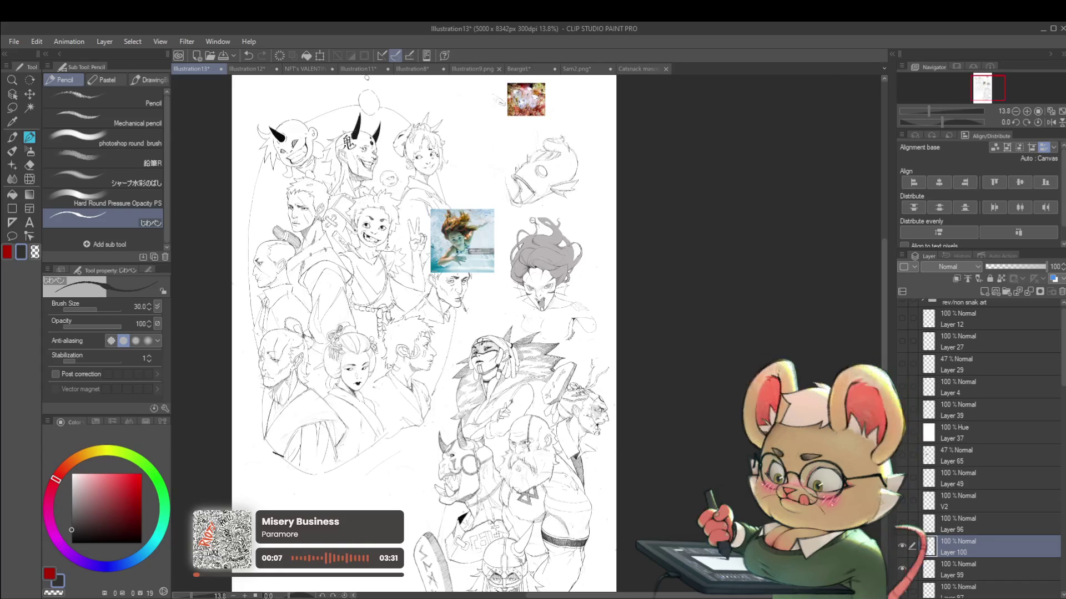
Mirror the canvas view to check the siren's proportions.
{"action": "scroll", "coordinate": [528, 253], "scroll_direction": "up", "scroll_amount": 5}
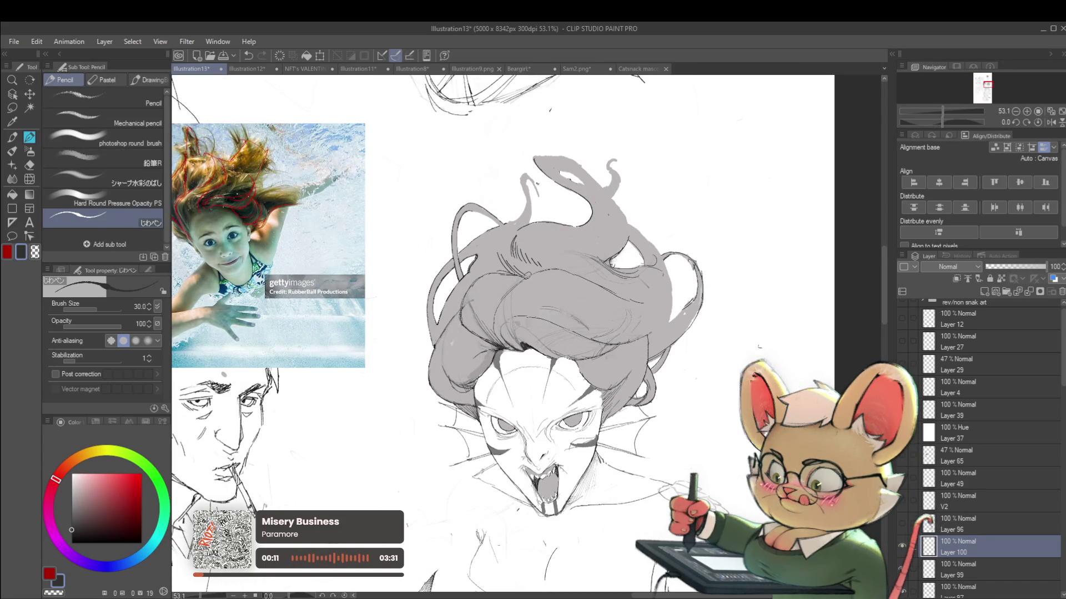
{"action": "scroll", "coordinate": [528, 275], "scroll_direction": "down", "scroll_amount": 5}
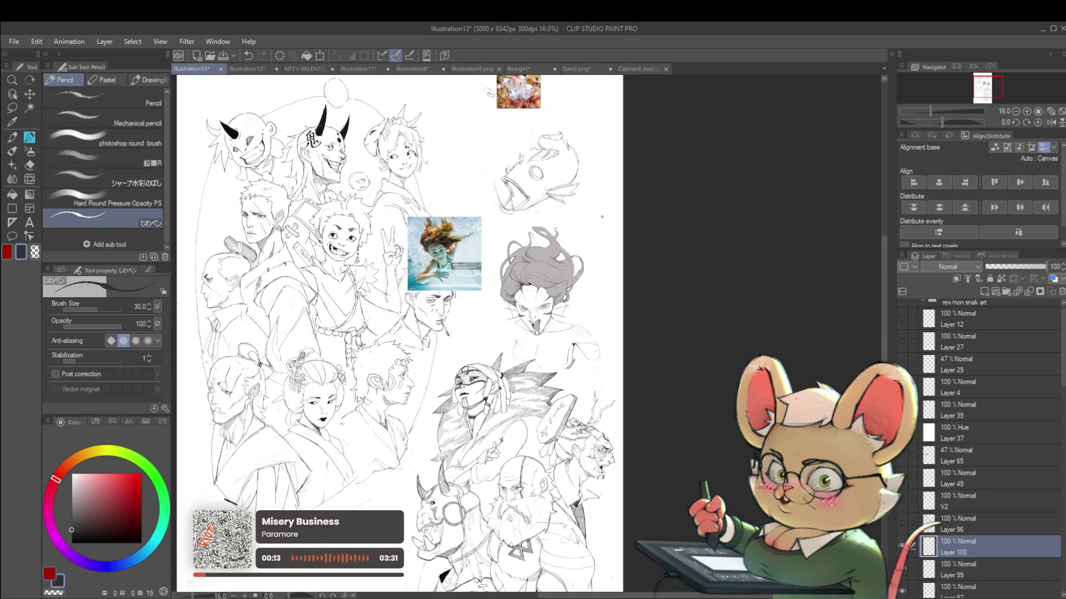
{"action": "scroll", "coordinate": [535, 263], "scroll_direction": "up", "scroll_amount": 5}
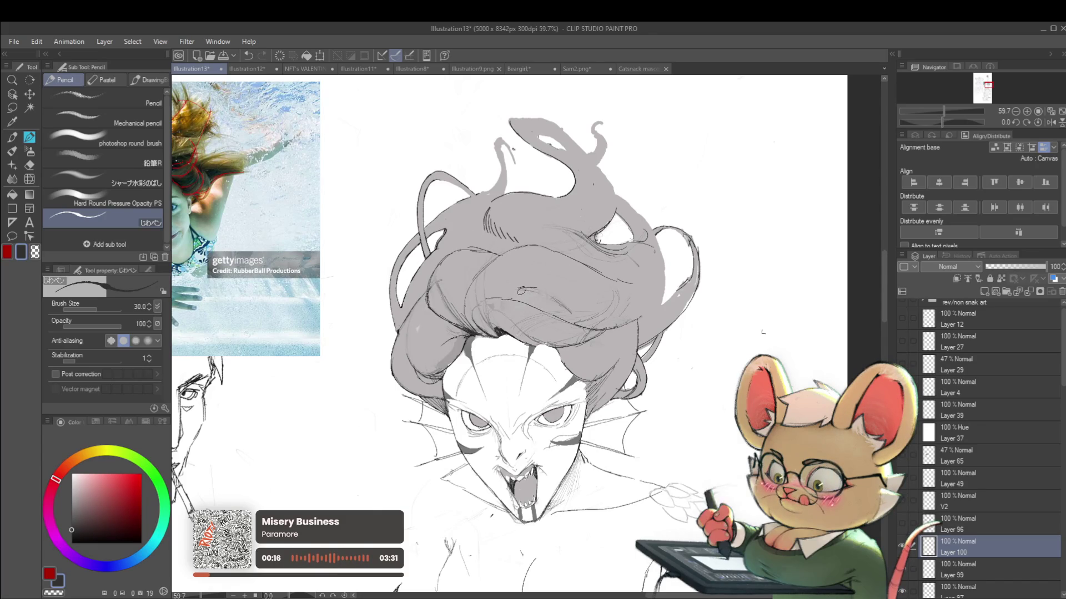
{"action": "scroll", "coordinate": [530, 290], "scroll_direction": "down", "scroll_amount": 3}
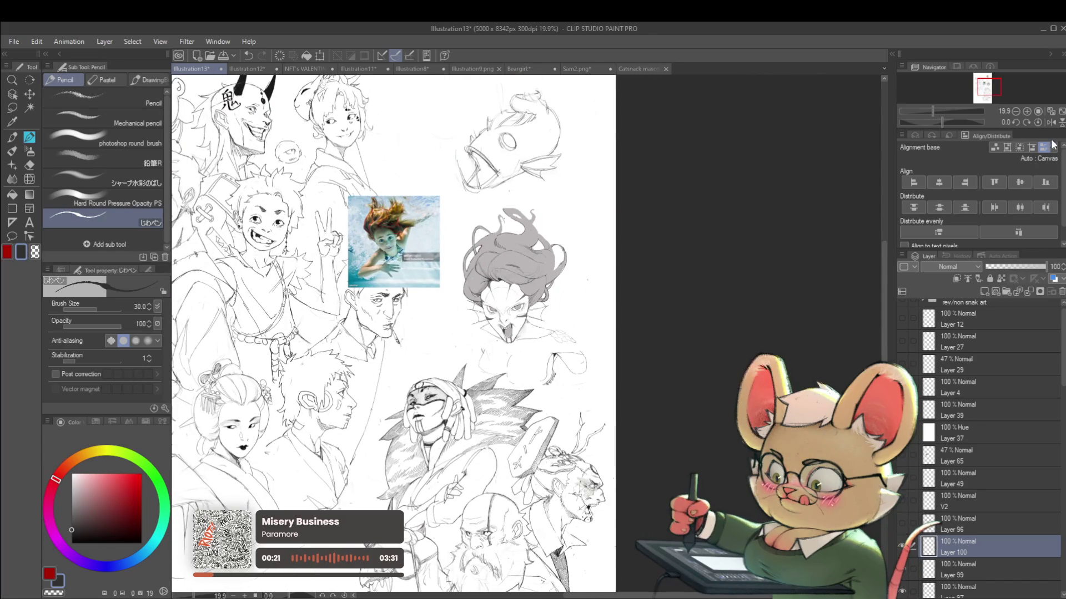
{"action": "left_click", "coordinate": [1050, 122]}
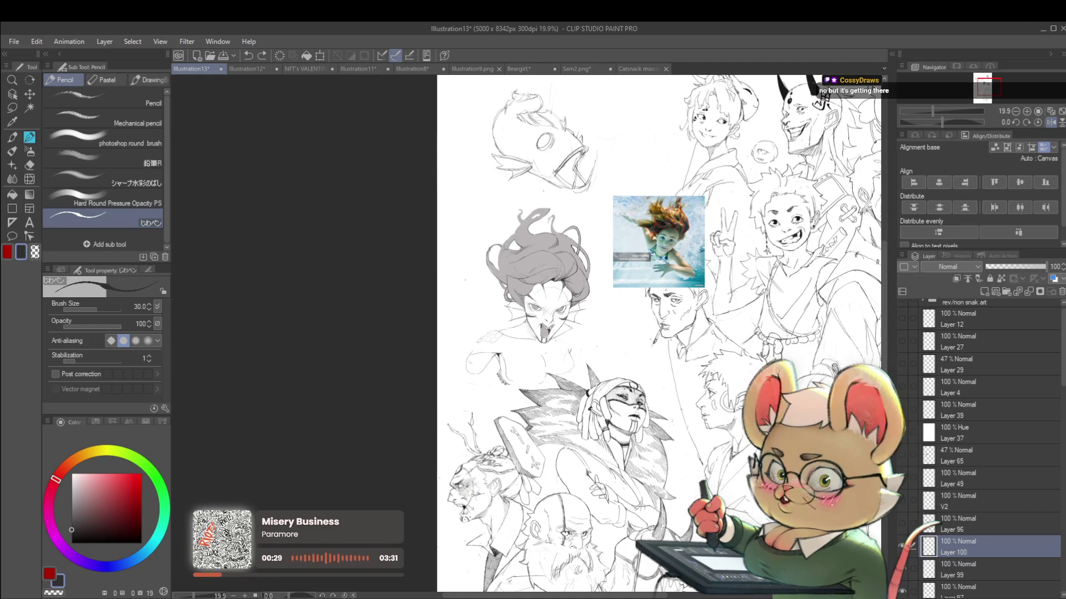
Zoom in and add a short pencil stroke on the siren's shoulder, then zoom out.
{"action": "scroll", "coordinate": [528, 246], "scroll_direction": "up", "scroll_amount": 3}
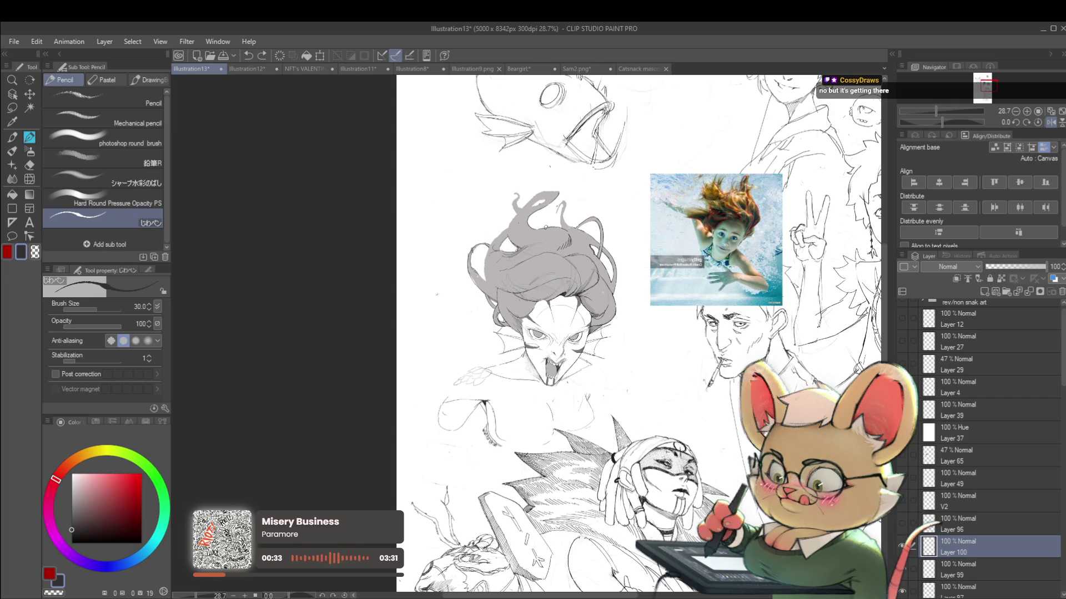
{"action": "scroll", "coordinate": [568, 338], "scroll_direction": "up", "scroll_amount": 3}
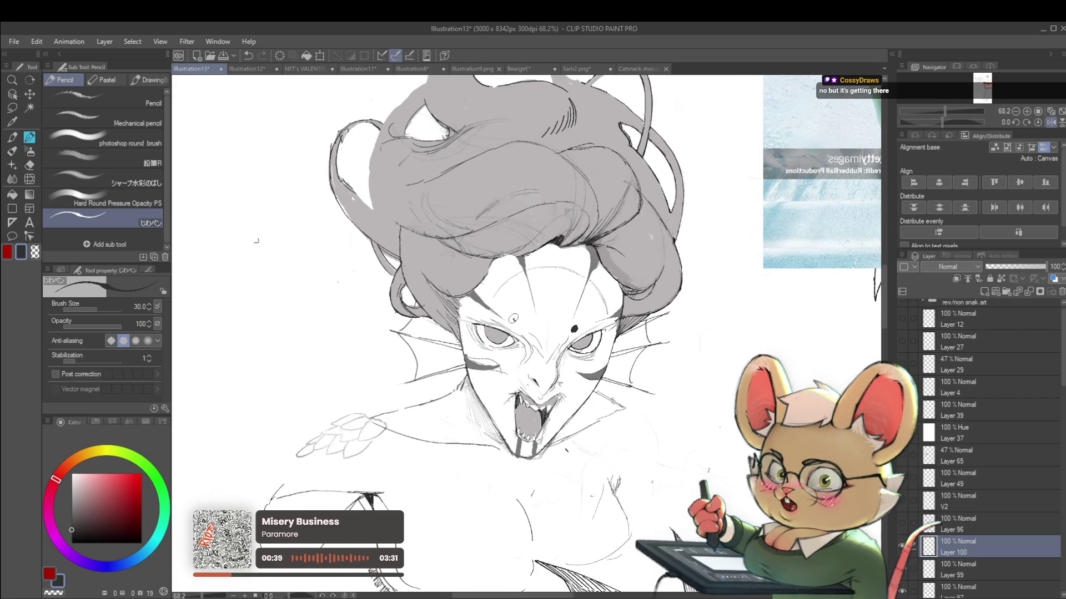
{"action": "scroll", "coordinate": [515, 319], "scroll_direction": "down", "scroll_amount": 4}
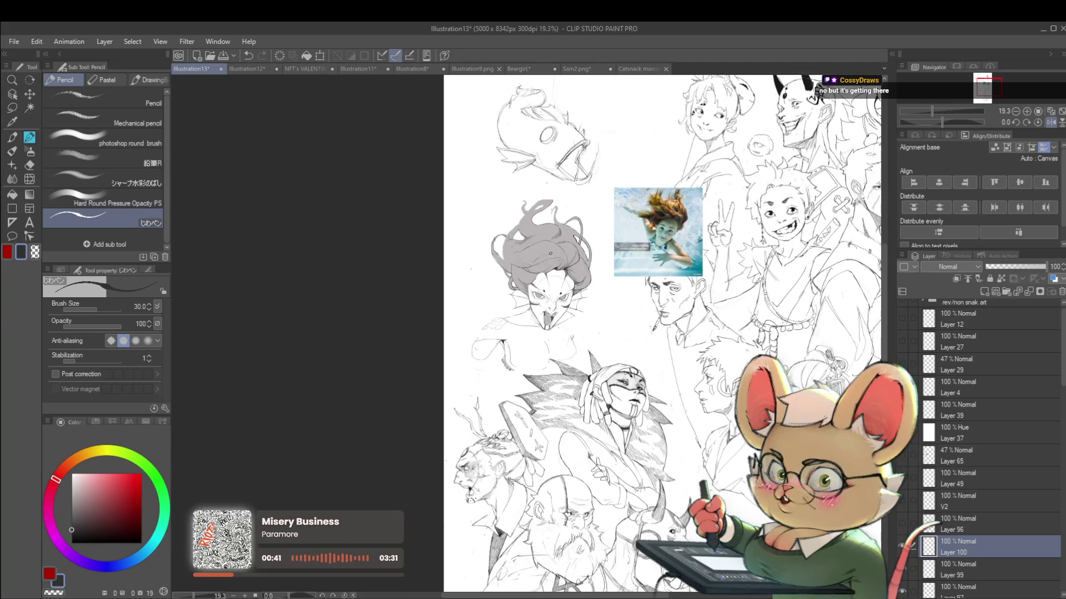
{"action": "scroll", "coordinate": [577, 242], "scroll_direction": "up", "scroll_amount": 2}
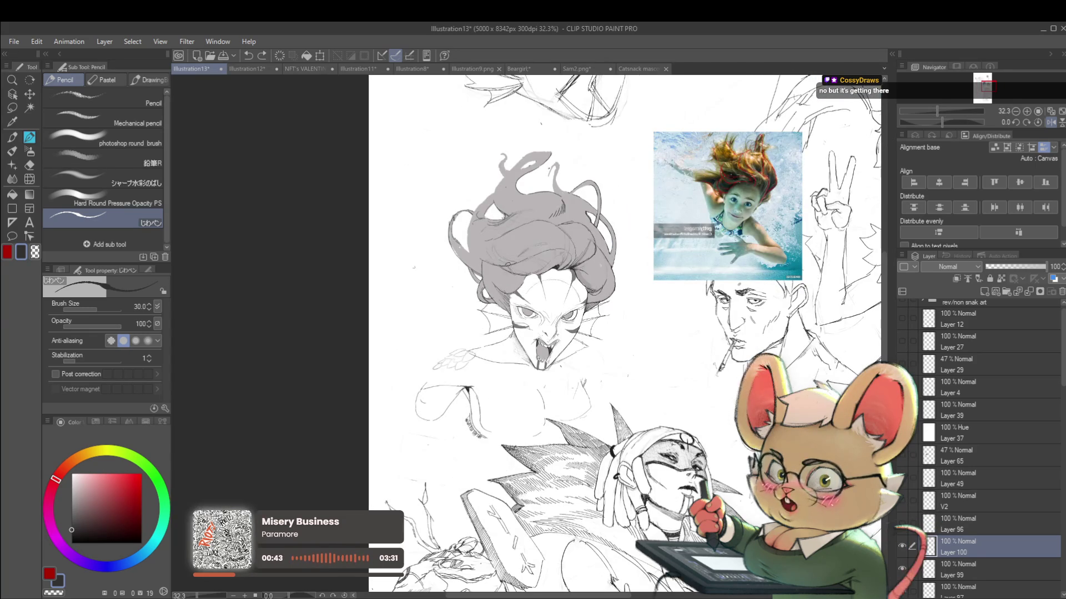
{"action": "scroll", "coordinate": [461, 365], "scroll_direction": "down", "scroll_amount": 2}
{"action": "scroll", "coordinate": [489, 379], "scroll_direction": "up", "scroll_amount": 1}
{"action": "scroll", "coordinate": [488, 379], "scroll_direction": "up", "scroll_amount": 2}
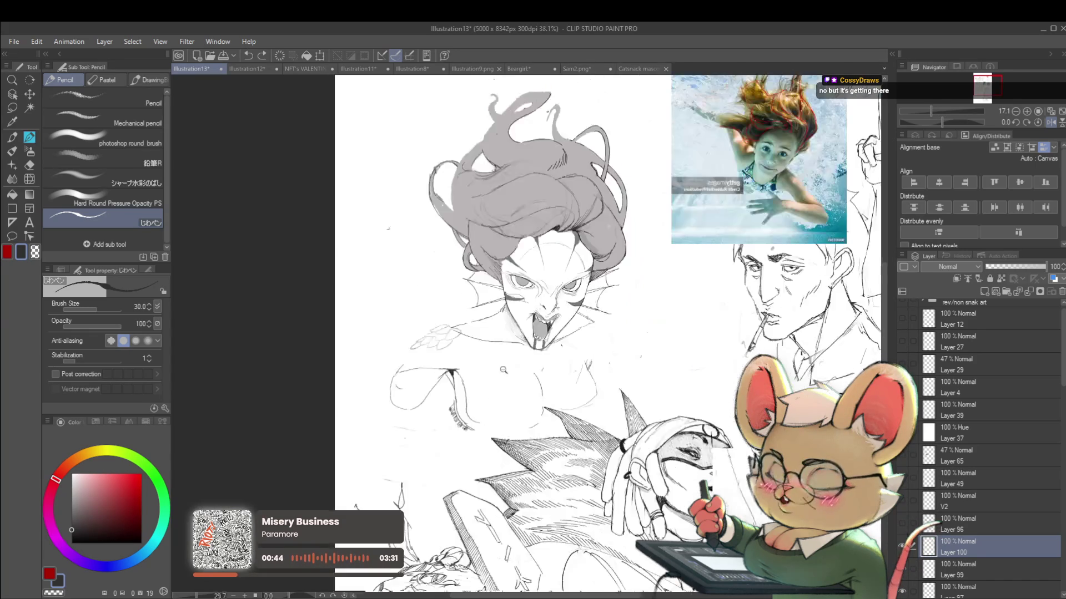
{"action": "left_click_drag", "start_coordinate": [408, 351], "coordinate": [398, 366]}
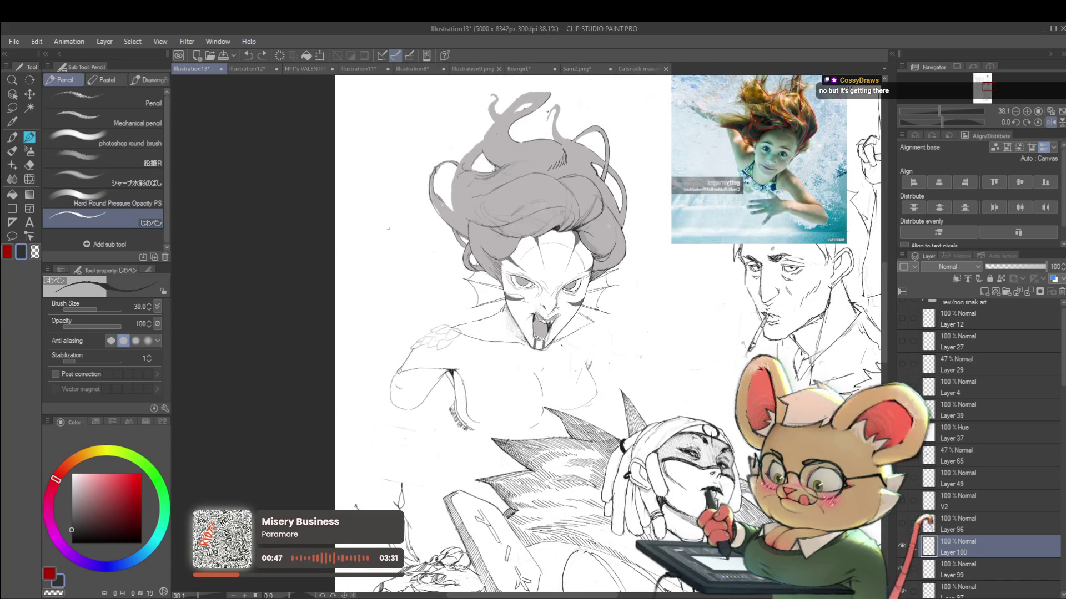
{"action": "scroll", "coordinate": [451, 385], "scroll_direction": "down", "scroll_amount": 4}
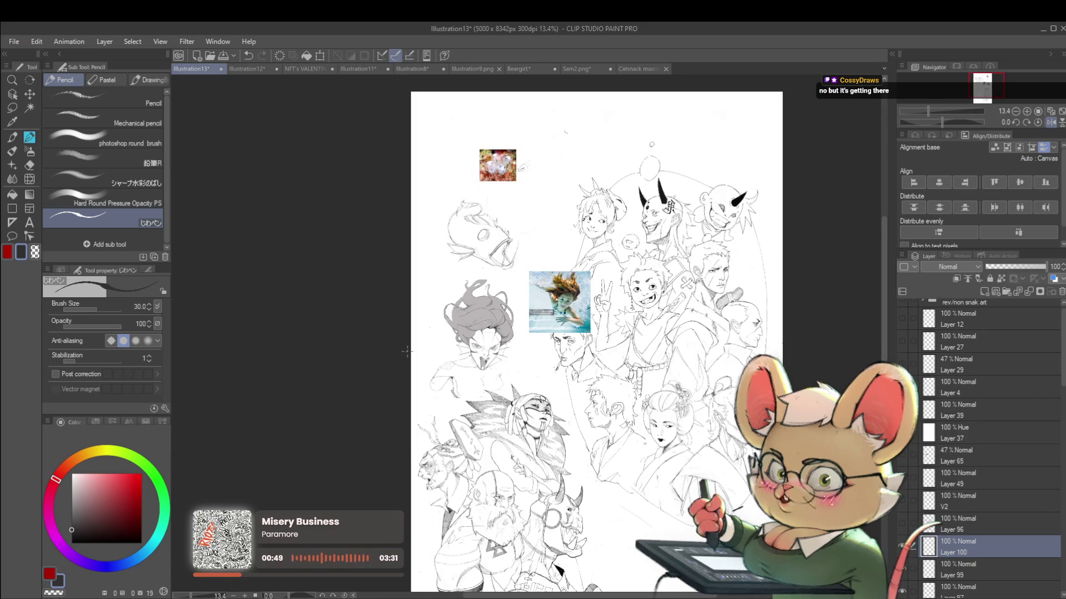